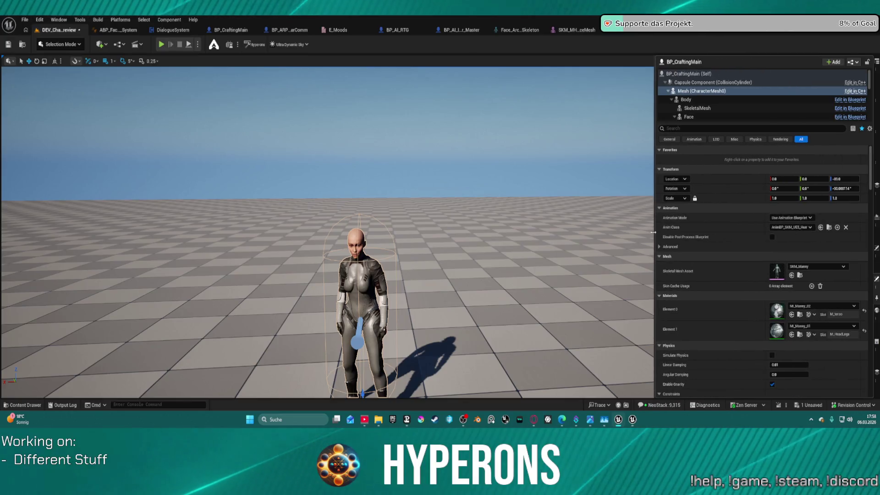
# - Inspect the SkeletalMesh Body component's mesh and materials, then play the level with F11
pyautogui.click(738, 108)
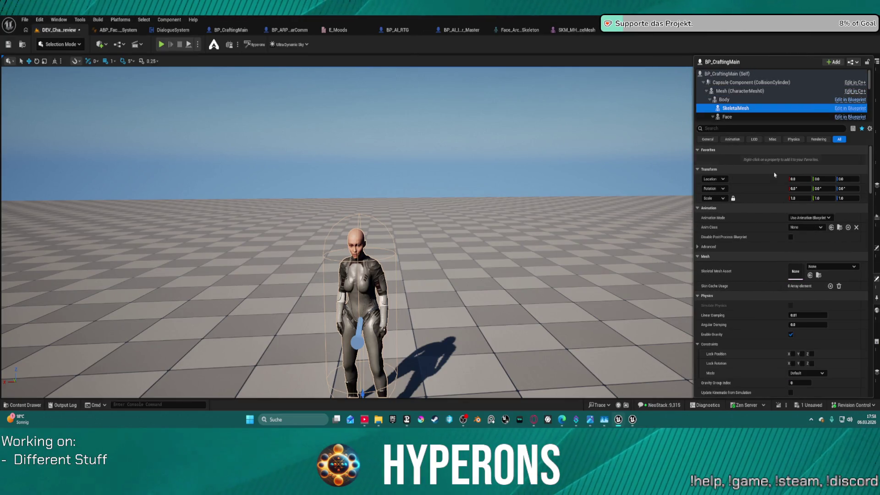
pyautogui.click(729, 100)
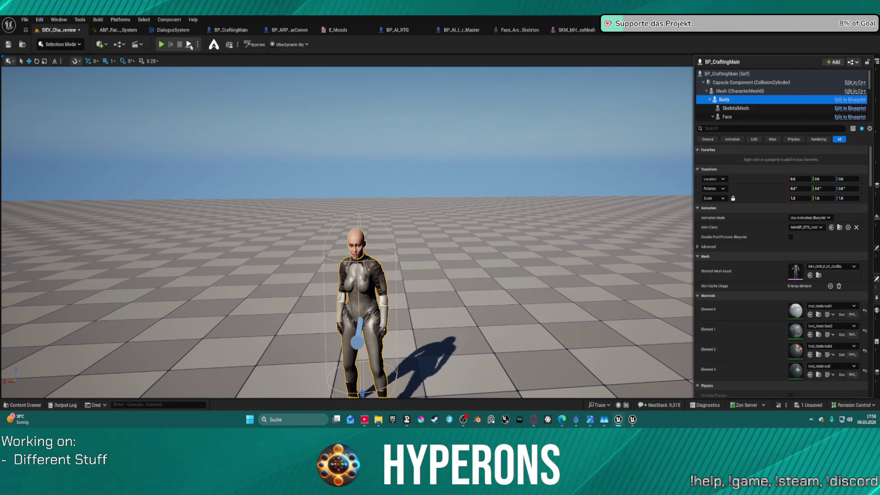
pyautogui.press('F11')
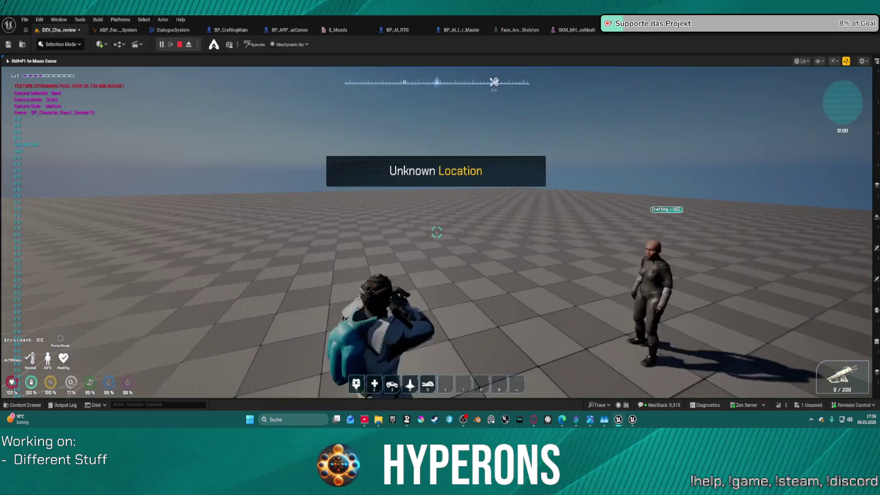
# - Walk to the crafting NPC, open and close its Crafting - ABC window, then run onward
pyautogui.press('w')
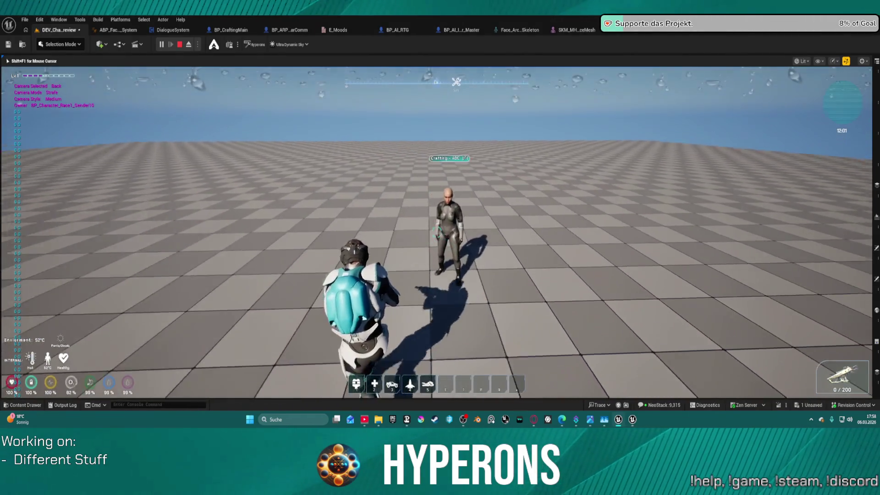
pyautogui.press('w')
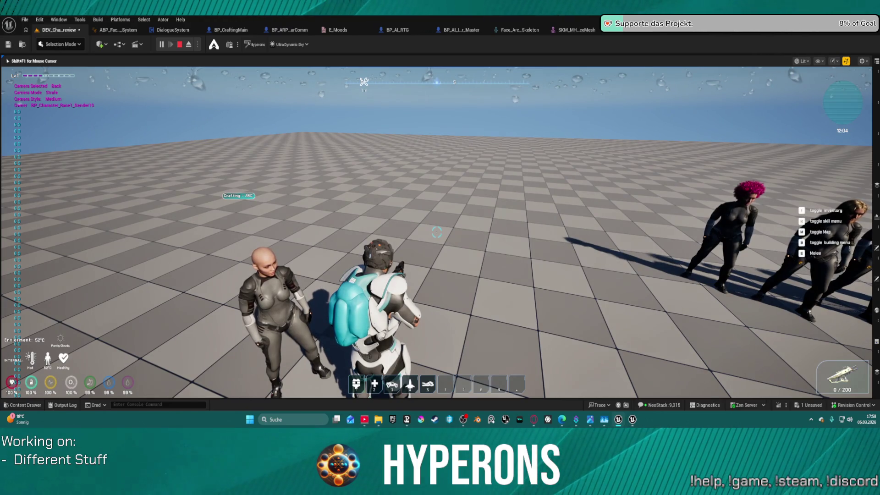
pyautogui.press('e')
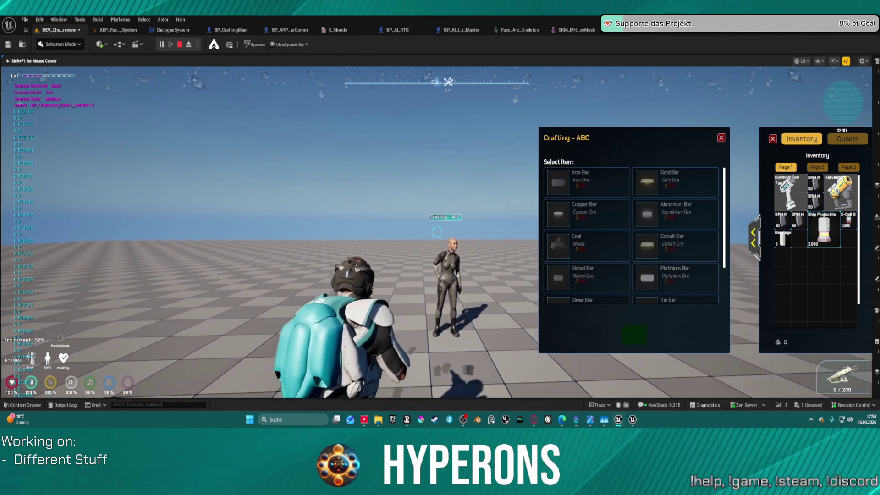
pyautogui.press('Escape')
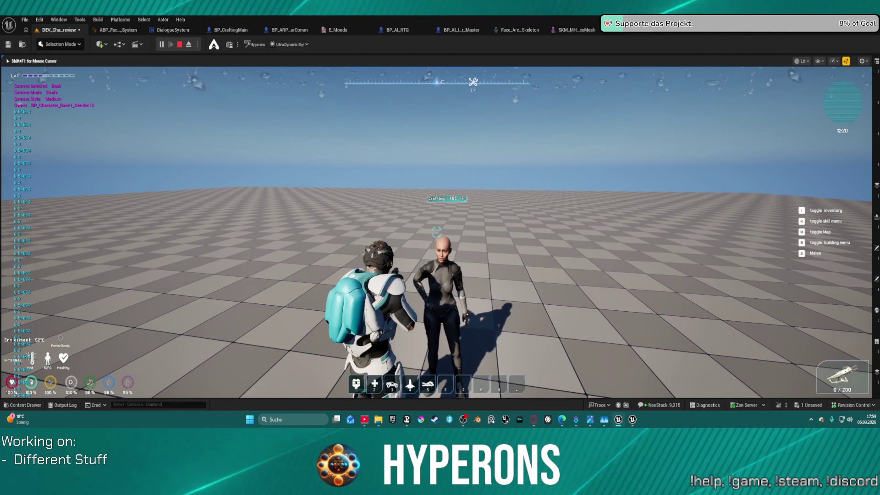
pyautogui.press('w')
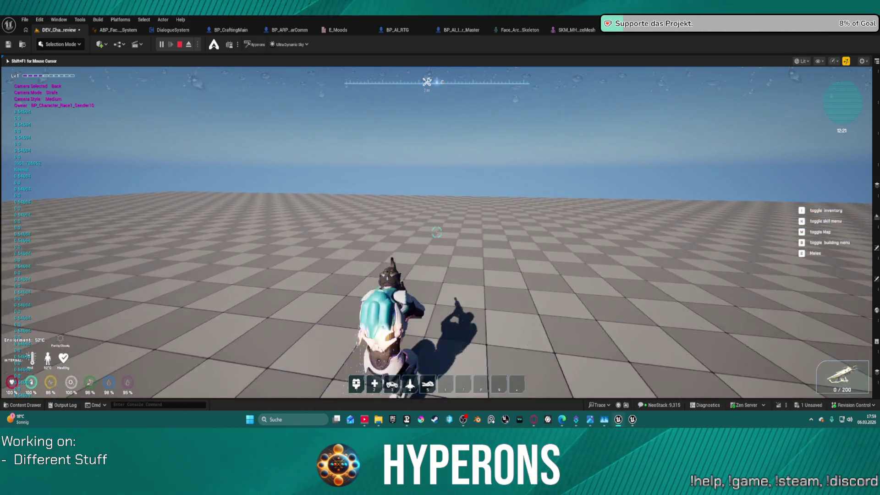
# - Run and jump, draw and holster the rifle, then do a charged high jump
pyautogui.press('space')
pyautogui.press('1')
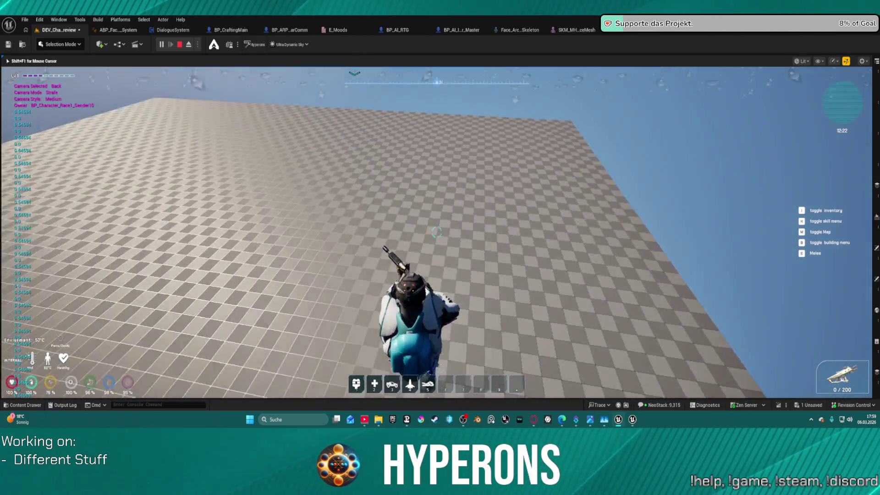
pyautogui.press('1')
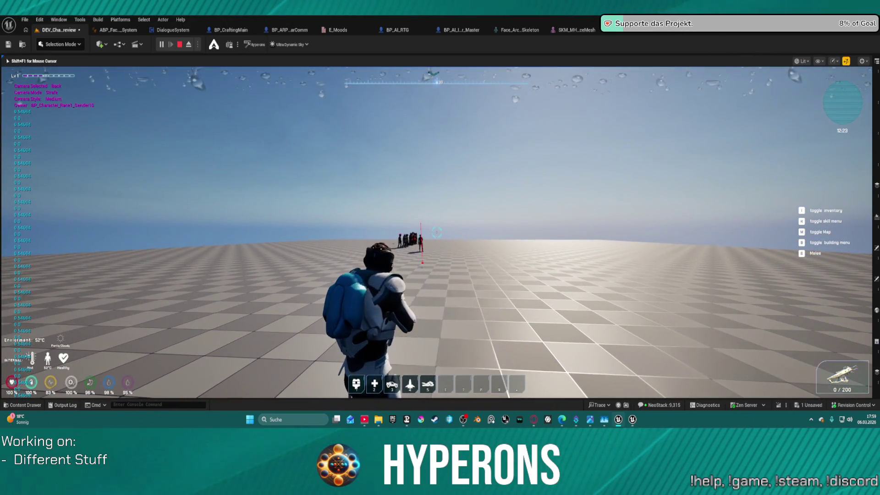
pyautogui.press('space')
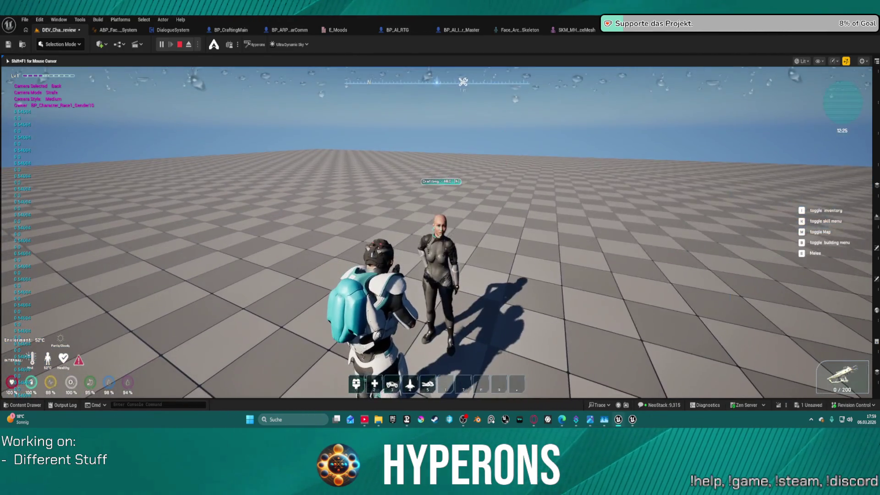
# - Open the NPC's crafting window again beside it, then close crafting and inventory
pyautogui.press('e')
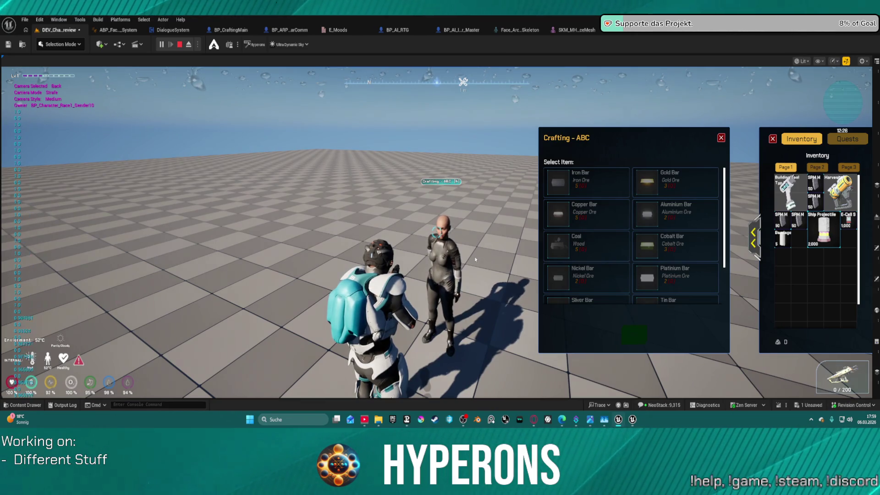
pyautogui.press('w')
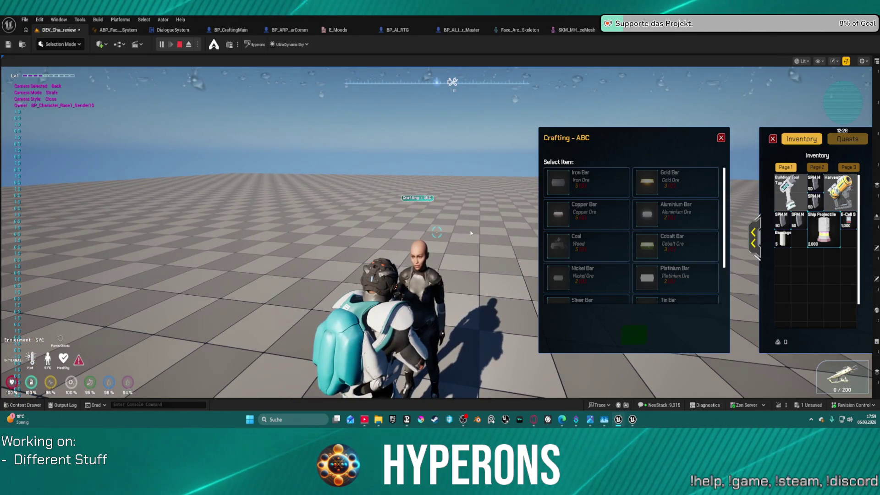
pyautogui.press('e')
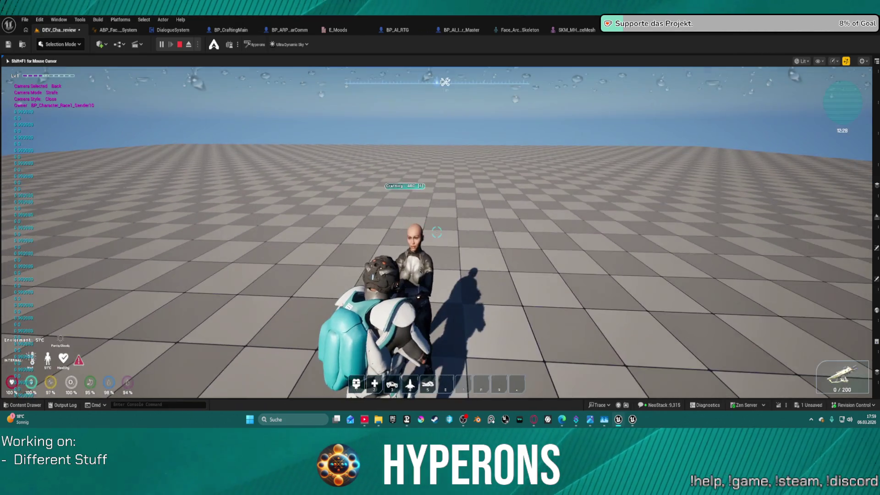
# - Aim over the shoulder, stop aiming, and end the play session with Esc
pyautogui.rightClick(437, 233)
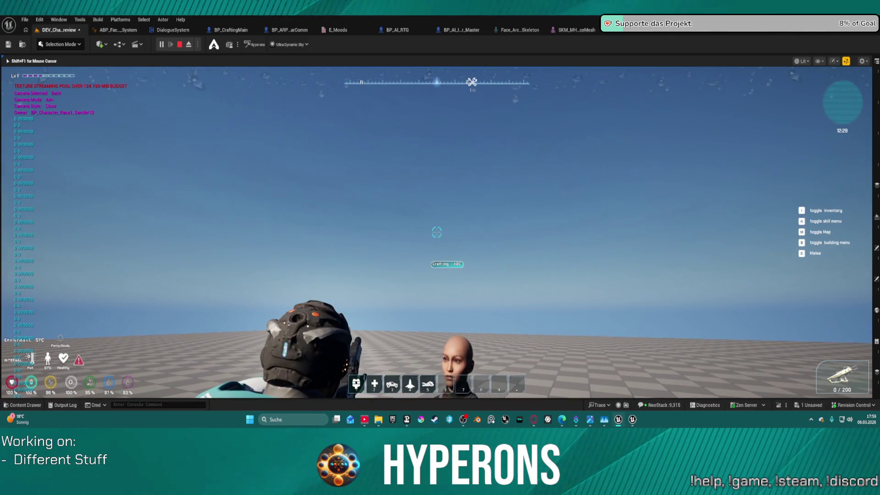
pyautogui.moveTo(437, 232)
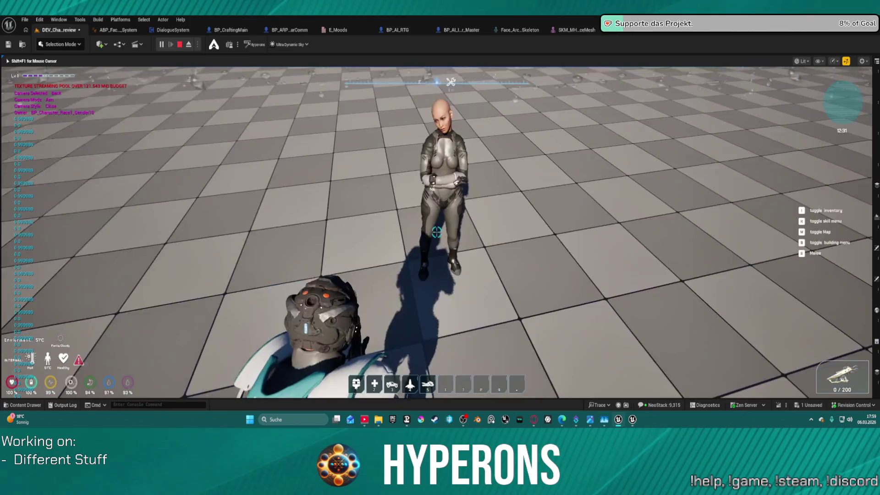
pyautogui.rightClick(436, 232)
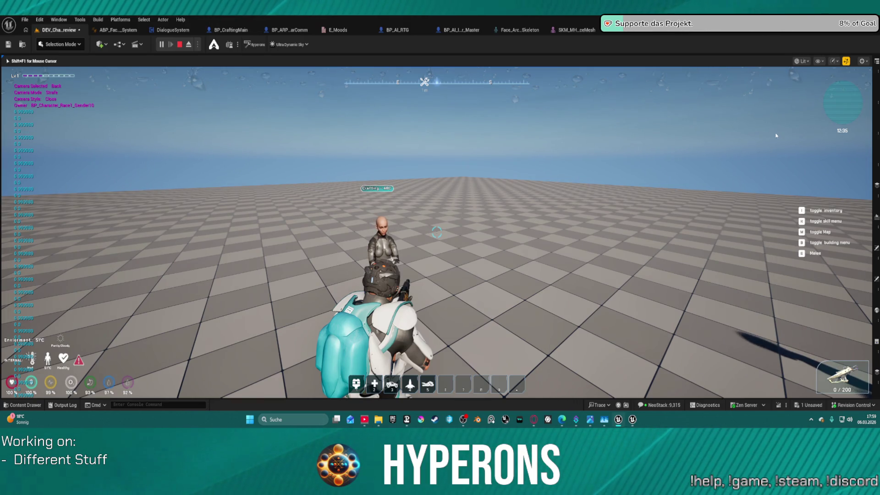
pyautogui.press('Escape')
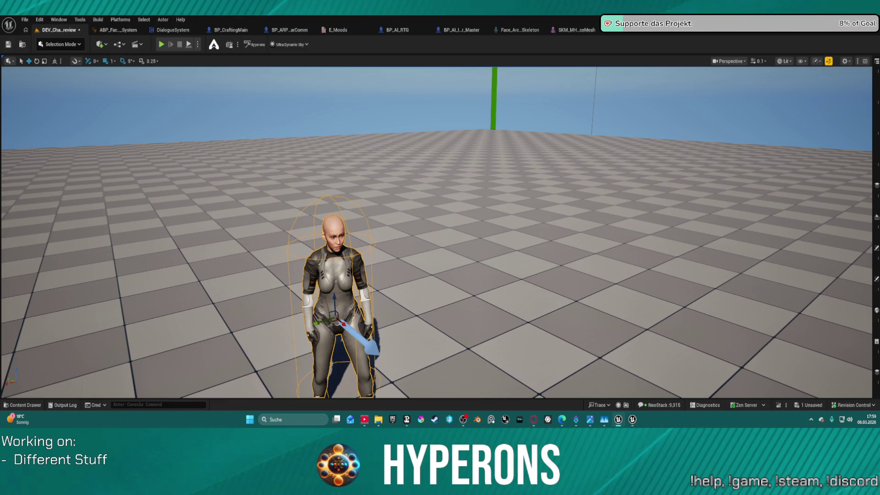
# - Open DA_Vis_Terran_F01 from BP_CraftingMain, expand its five idle animations, then show BP_AI_Interactor_Master
pyautogui.click(241, 31)
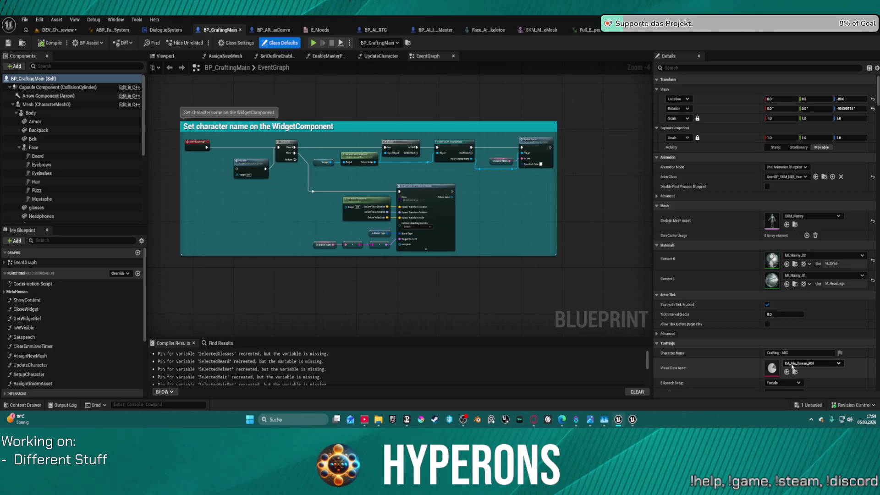
pyautogui.click(795, 372)
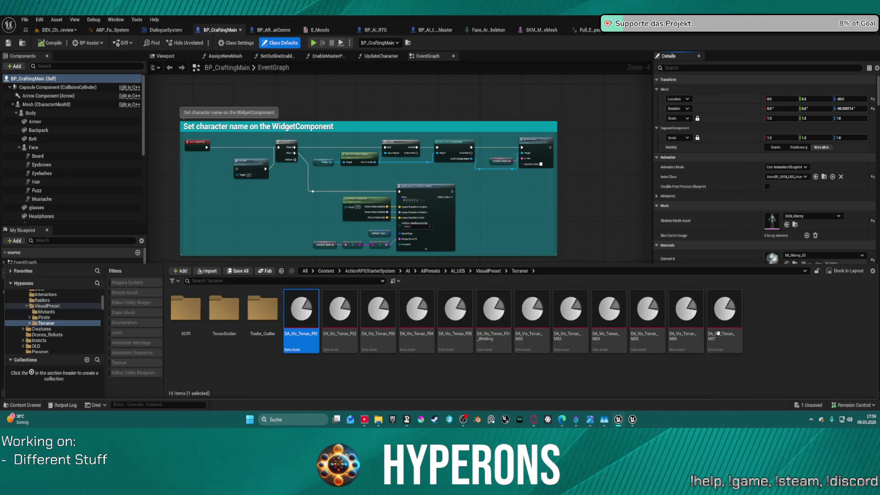
pyautogui.doubleClick(307, 305)
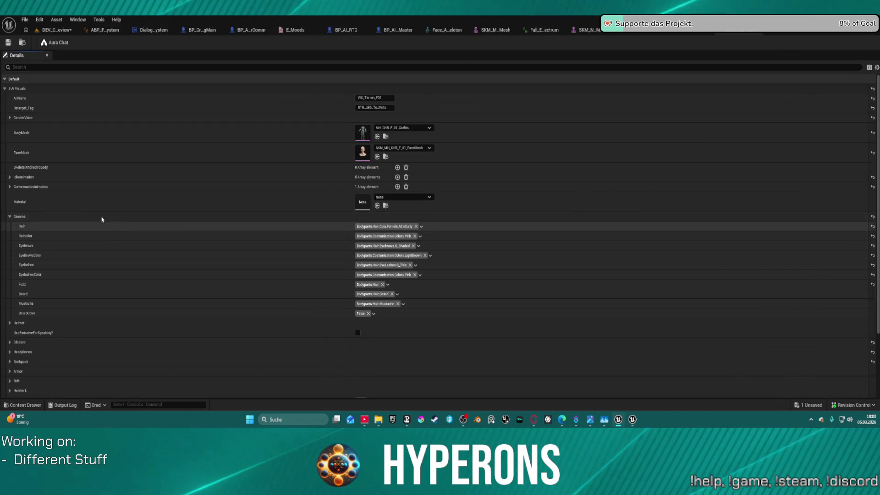
pyautogui.click(10, 178)
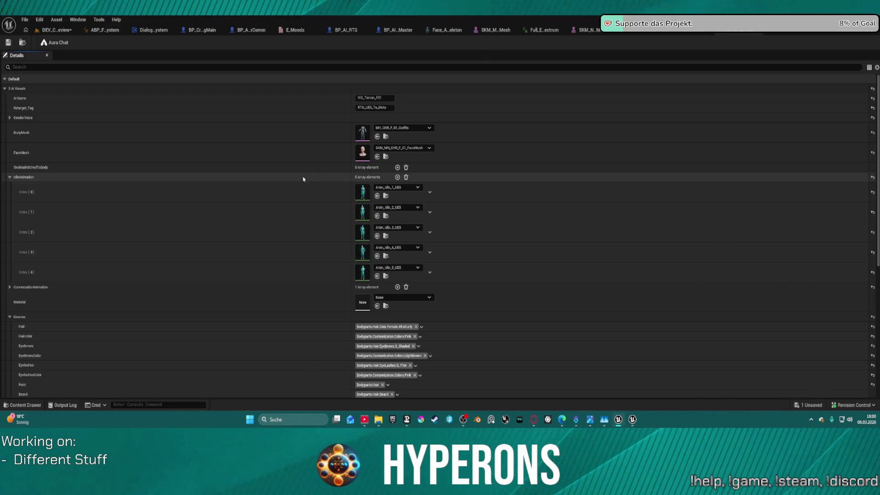
pyautogui.click(397, 30)
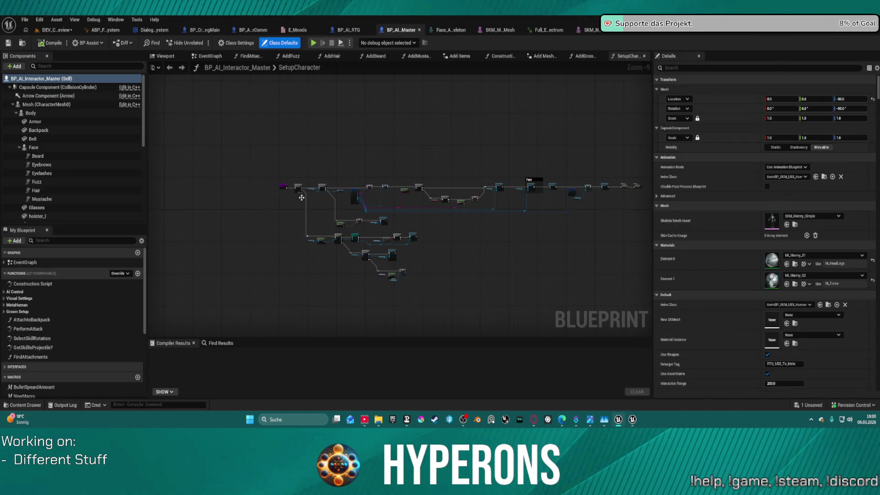
# - From the master's EventGraph, browse to its Anim Class and open AnimBP_SKM_UE5_Human
pyautogui.scroll(3, 302, 198)
pyautogui.click(209, 56)
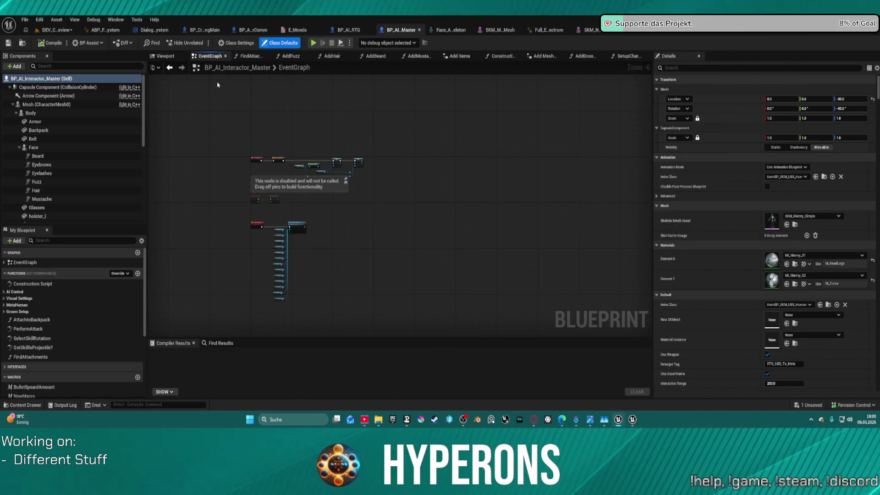
pyautogui.scroll(5, 290, 162)
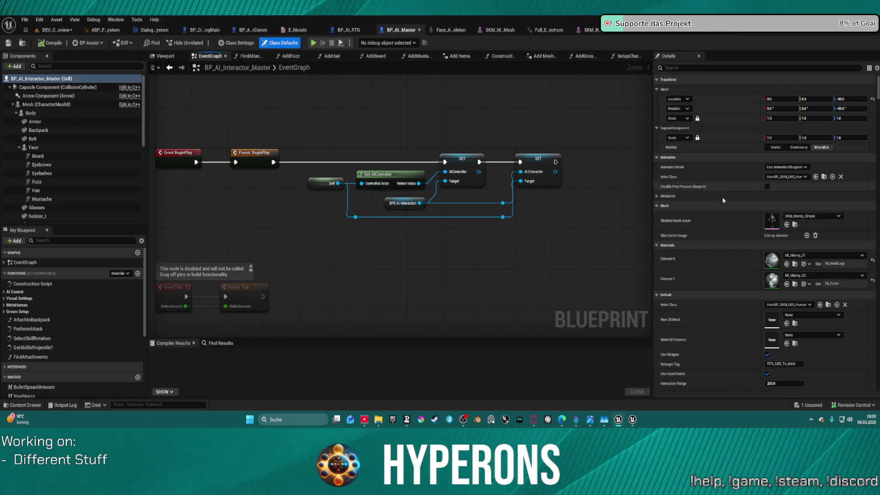
pyautogui.click(824, 177)
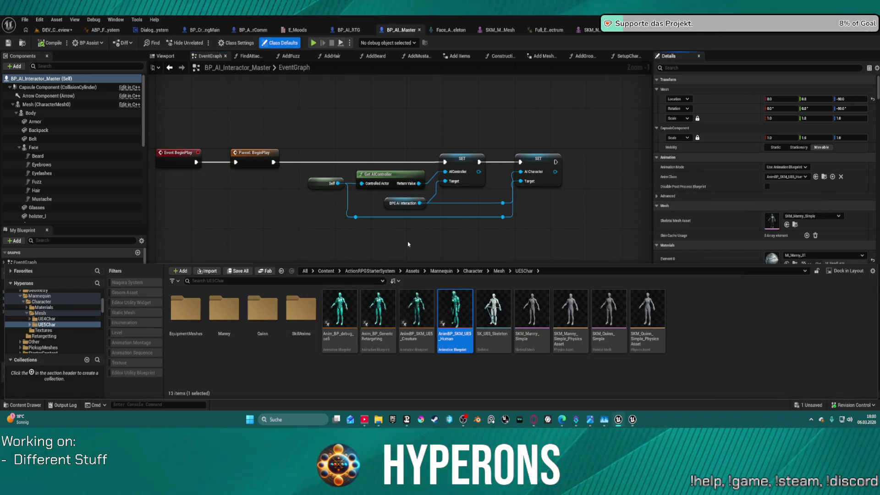
pyautogui.doubleClick(460, 304)
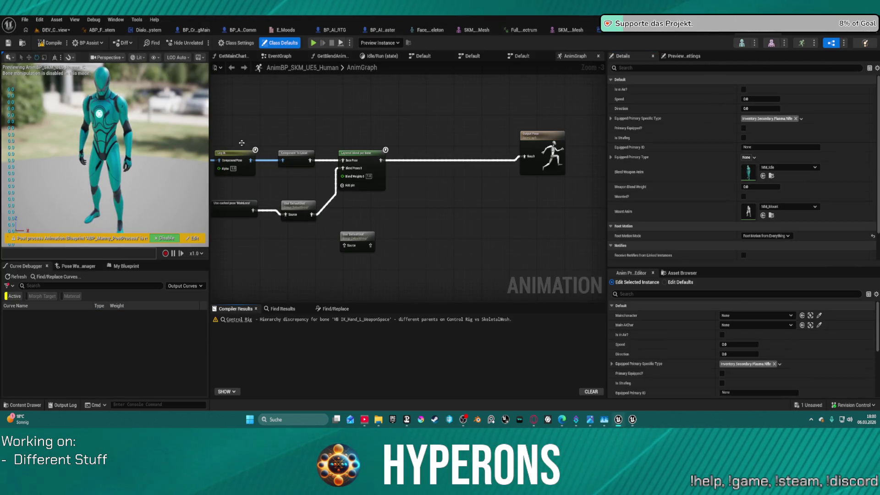
# - Pan across the AnimGraph's cached pose, Control Rig and Leg IK nodes, then view the EventGraph
pyautogui.moveTo(252, 106); pyautogui.dragTo(597, 95)
pyautogui.moveTo(523, 119); pyautogui.dragTo(415, 156)
pyautogui.click(278, 56)
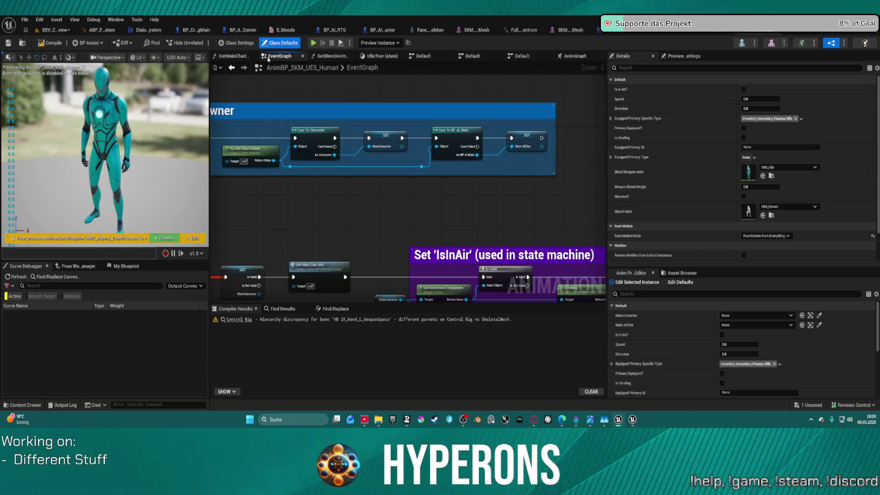
pyautogui.moveTo(289, 206)
pyautogui.mouseDown()
pyautogui.moveTo(439, 205)
pyautogui.moveTo(381, 110)
pyautogui.mouseUp()
# - Open GetMainCharInfo, pan through its equipped, mounted and mount animation nodes, then go back
pyautogui.doubleClick(406, 159)
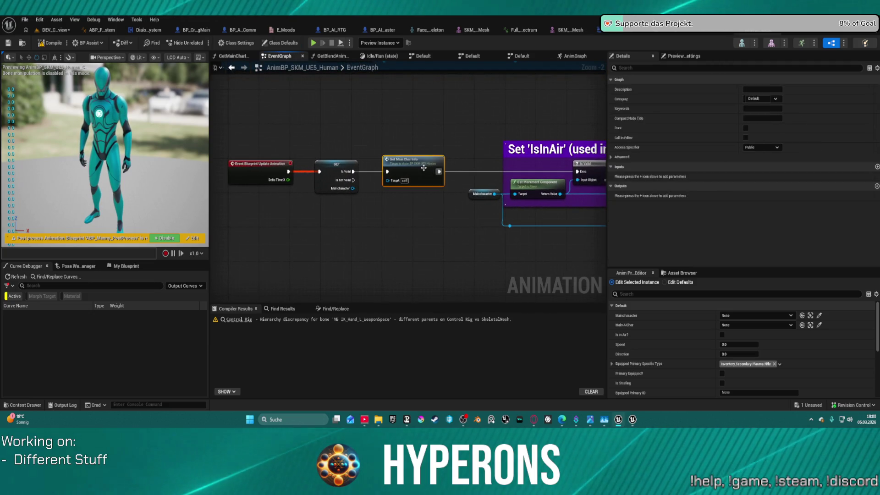
pyautogui.moveTo(297, 191)
pyautogui.mouseDown()
pyautogui.moveTo(197, 190)
pyautogui.moveTo(34, 171)
pyautogui.mouseUp()
pyautogui.moveTo(535, 182)
pyautogui.mouseDown()
pyautogui.moveTo(595, 110)
pyautogui.moveTo(631, 137)
pyautogui.moveTo(564, 138)
pyautogui.mouseUp()
pyautogui.scroll(-2, 563, 138)
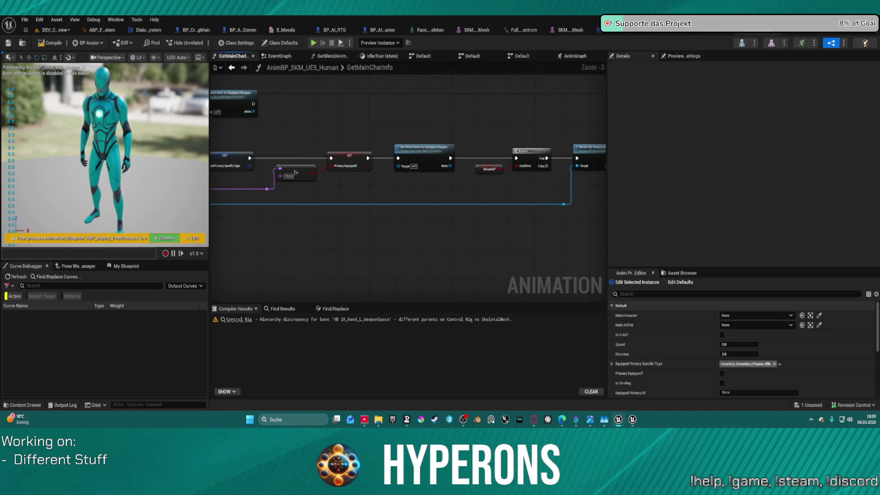
pyautogui.scroll(2, 440, 165)
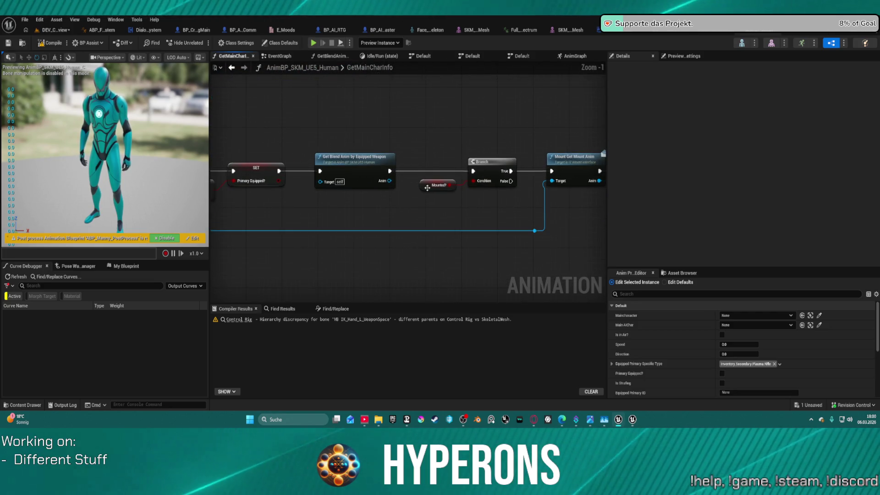
pyautogui.moveTo(503, 222)
pyautogui.mouseDown()
pyautogui.moveTo(342, 213)
pyautogui.moveTo(519, 212)
pyautogui.moveTo(399, 182)
pyautogui.moveTo(600, 239)
pyautogui.mouseUp()
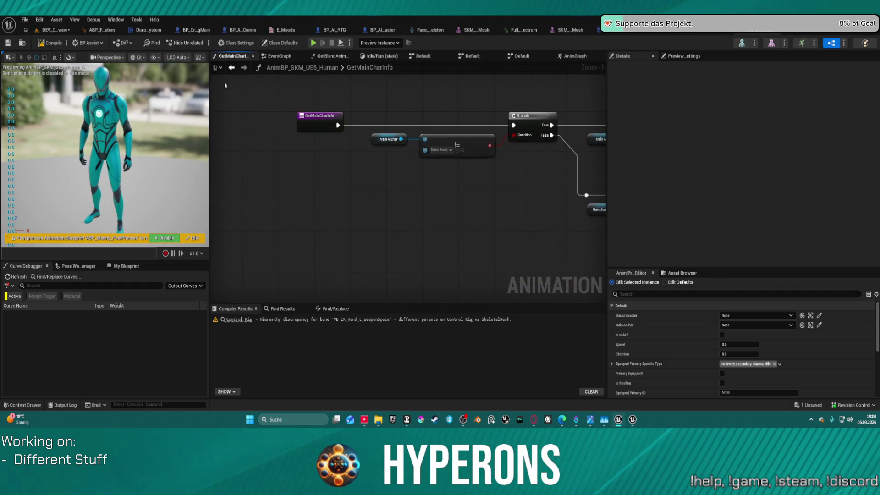
pyautogui.click(231, 67)
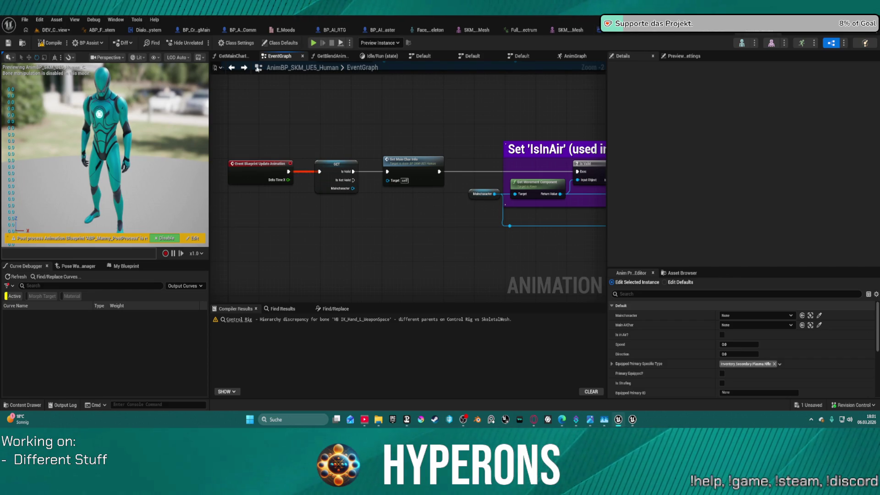
# - Return to the DEV_C_view level, turn toward the character row, and start Play (Alt+P)
pyautogui.click(57, 30)
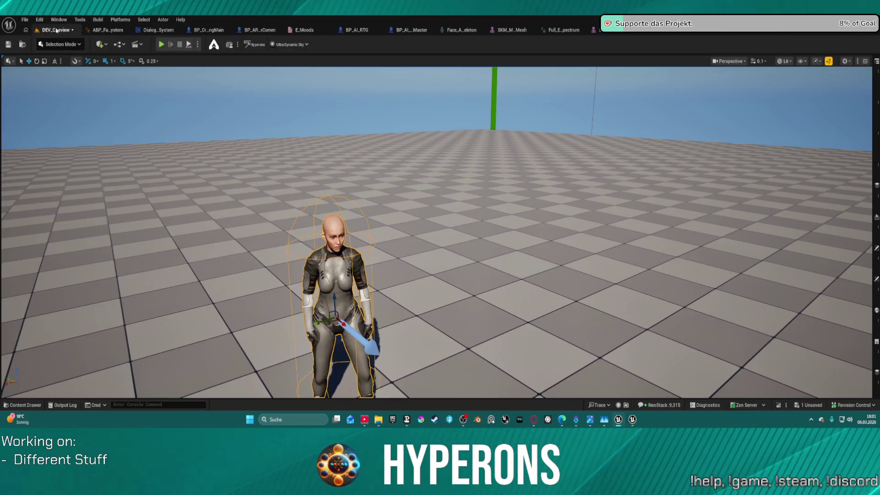
pyautogui.moveTo(214, 146)
pyautogui.mouseDown()
pyautogui.moveTo(230, 138)
pyautogui.moveTo(188, 153)
pyautogui.moveTo(188, 53)
pyautogui.mouseUp()
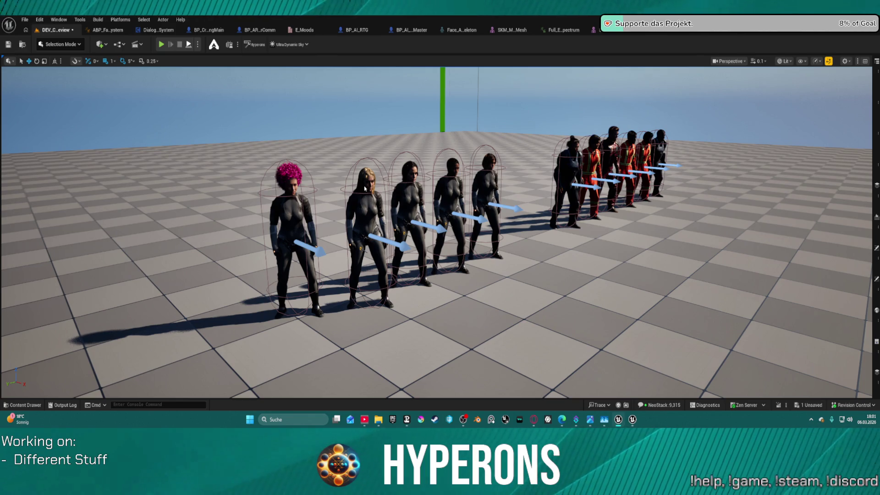
pyautogui.hotkey('alt', 'p')
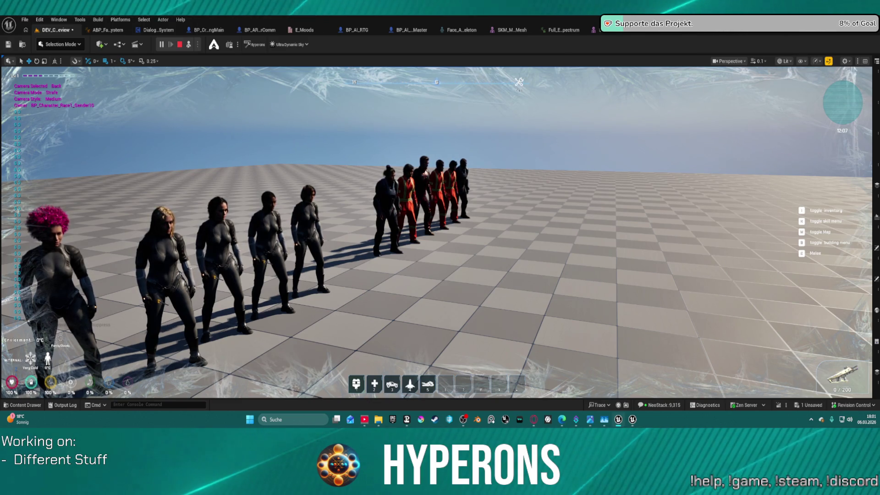
# - Stop the Play-In-Editor session with the toolbar Stop button
pyautogui.click(182, 45)
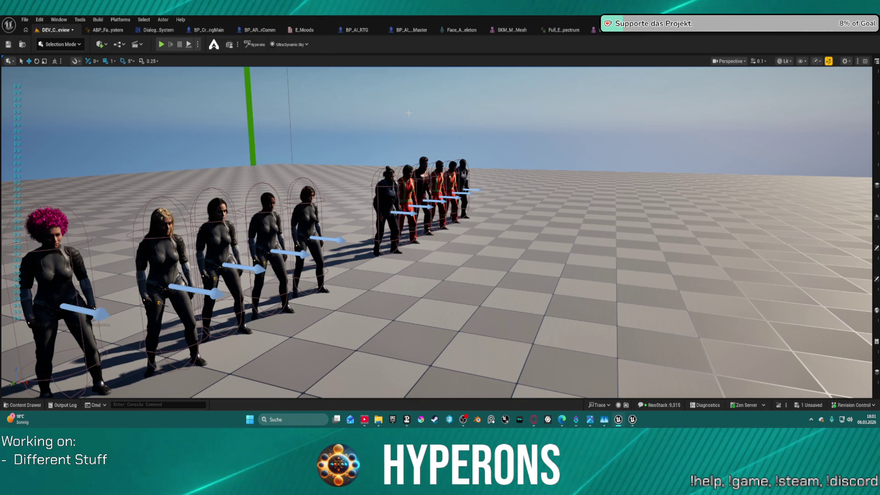
# - From the Content Drawer's QuestSystem folder, drag BP_QuestGiver onto the floor ahead of the lineup
pyautogui.scroll(-5, 417, 138)
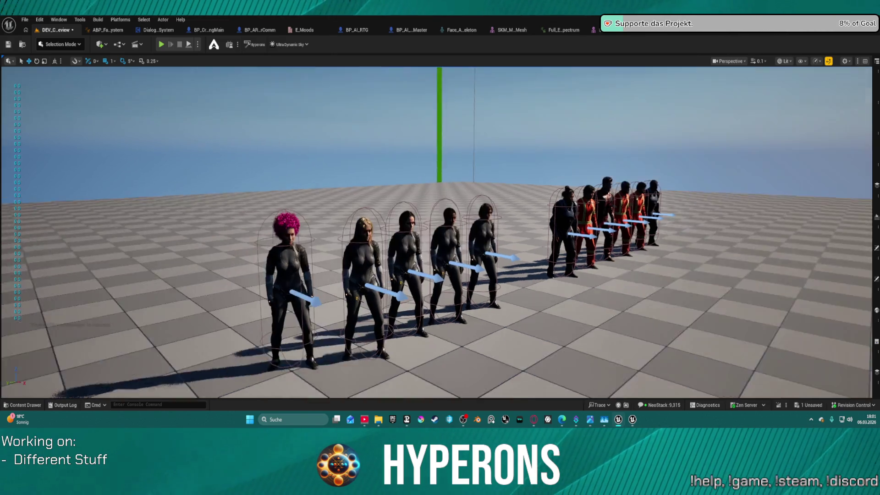
pyautogui.hotkey('ctrl', 'space')
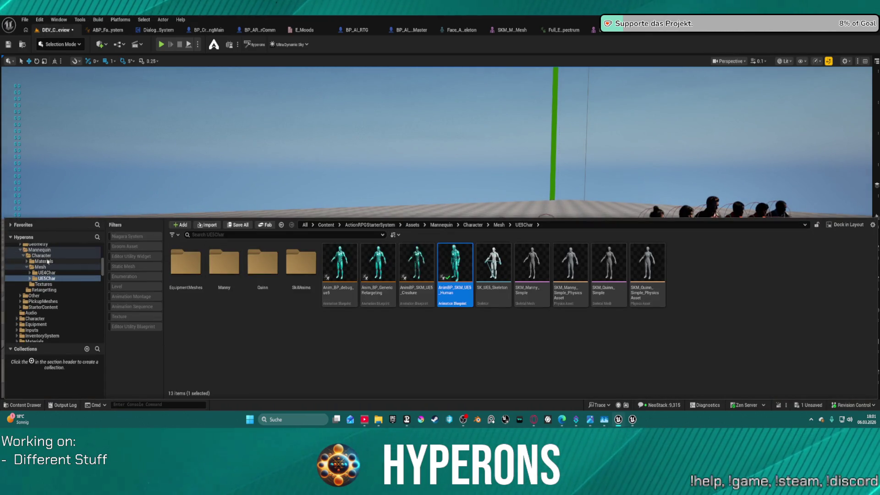
pyautogui.scroll(-3, 47, 285)
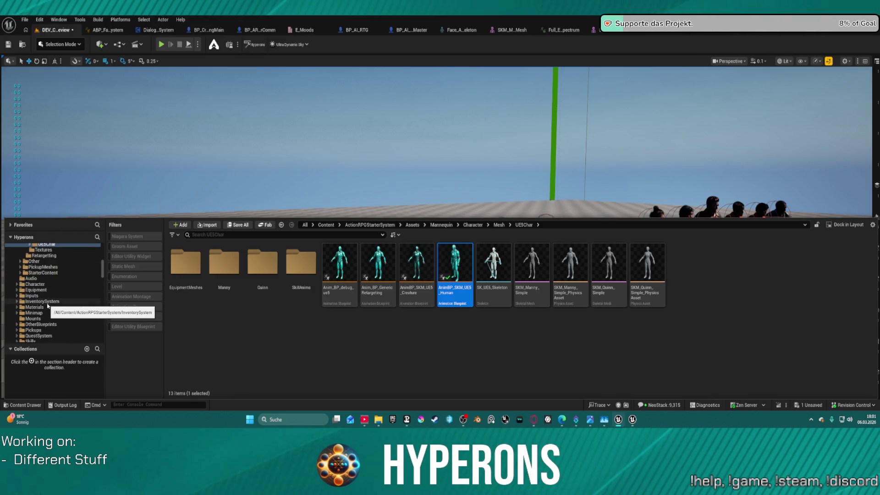
pyautogui.click(48, 303)
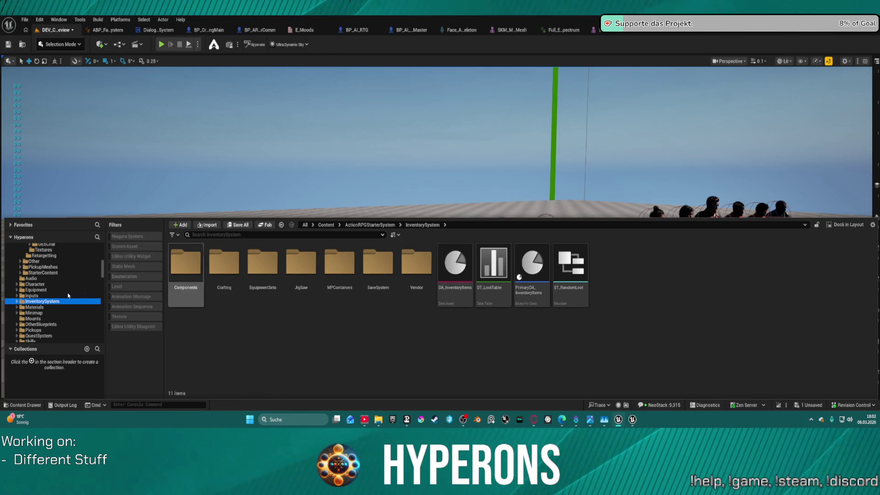
pyautogui.scroll(-1, 42, 313)
pyautogui.click(38, 325)
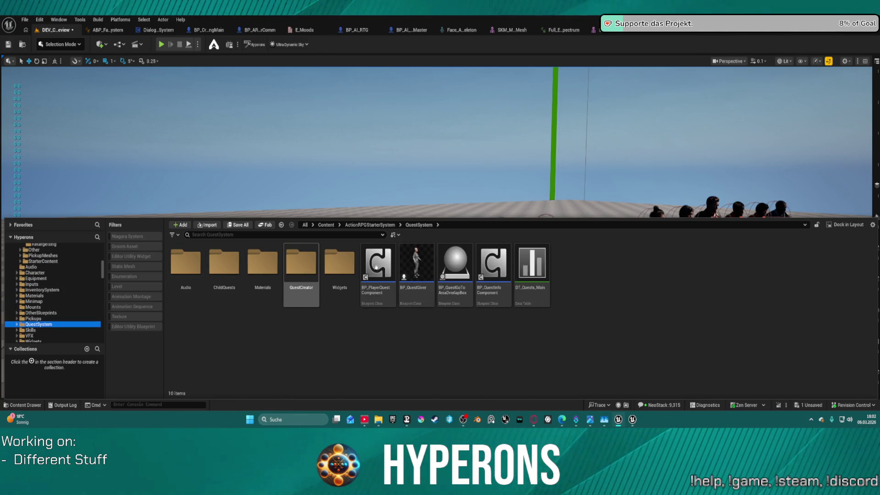
pyautogui.click(413, 262)
pyautogui.moveTo(418, 265)
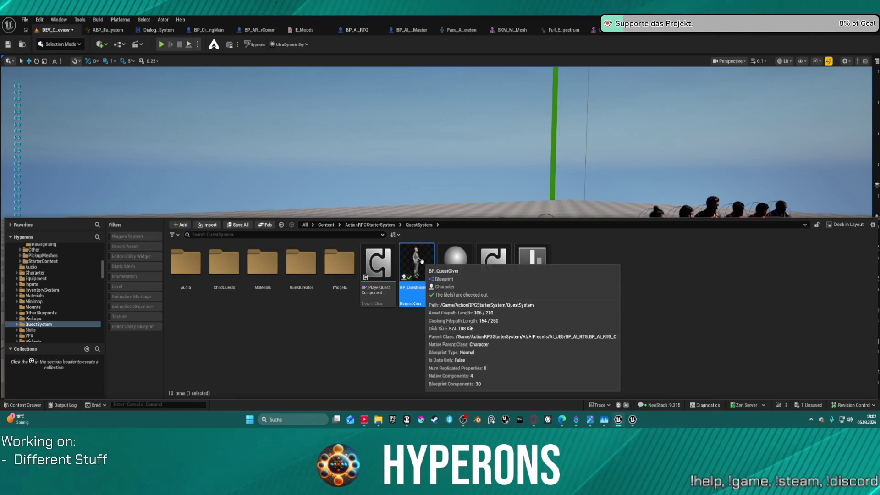
pyautogui.moveTo(420, 266)
pyautogui.mouseDown()
pyautogui.moveTo(350, 168)
pyautogui.moveTo(350, 128)
pyautogui.moveTo(264, 317)
pyautogui.moveTo(265, 366)
pyautogui.mouseUp()
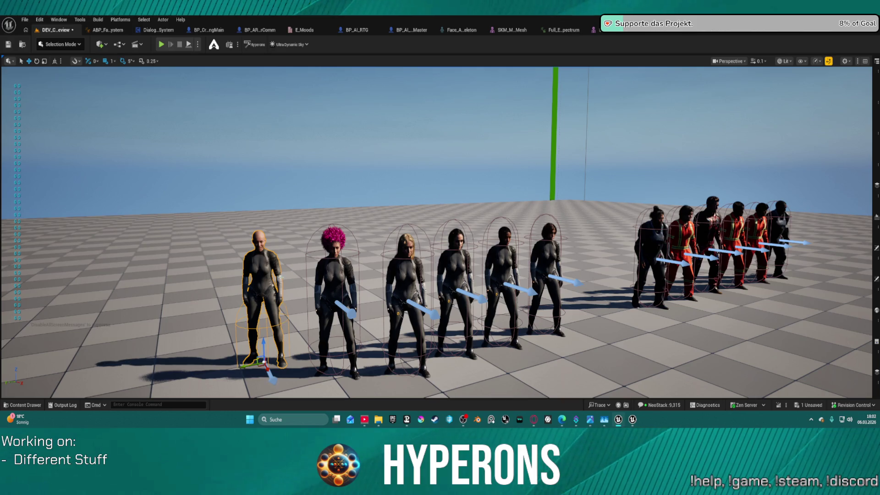
# - Move closer to the placed quest giver and inspect its Widget component in Details
pyautogui.moveTo(440, 229); pyautogui.dragTo(432, 188)
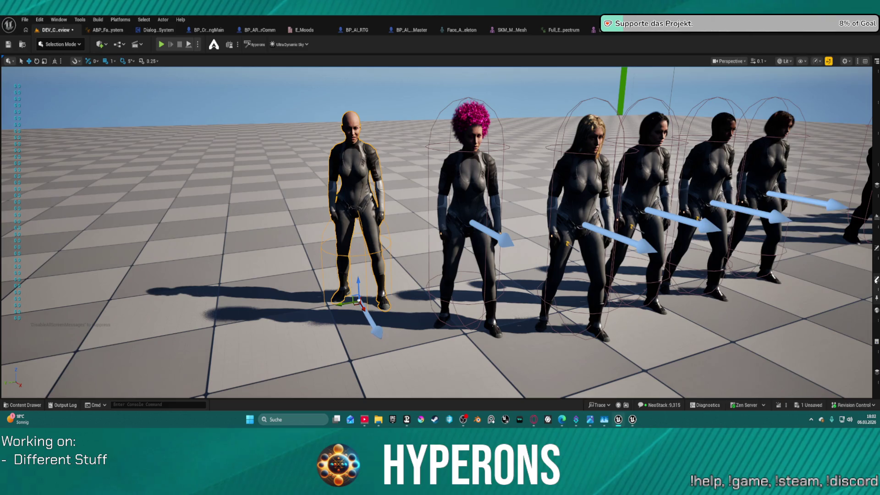
pyautogui.click(876, 280)
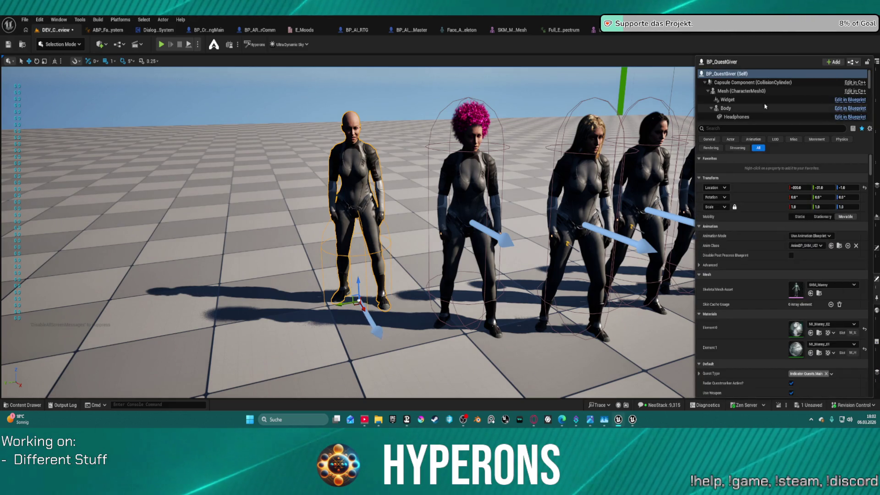
pyautogui.click(847, 100)
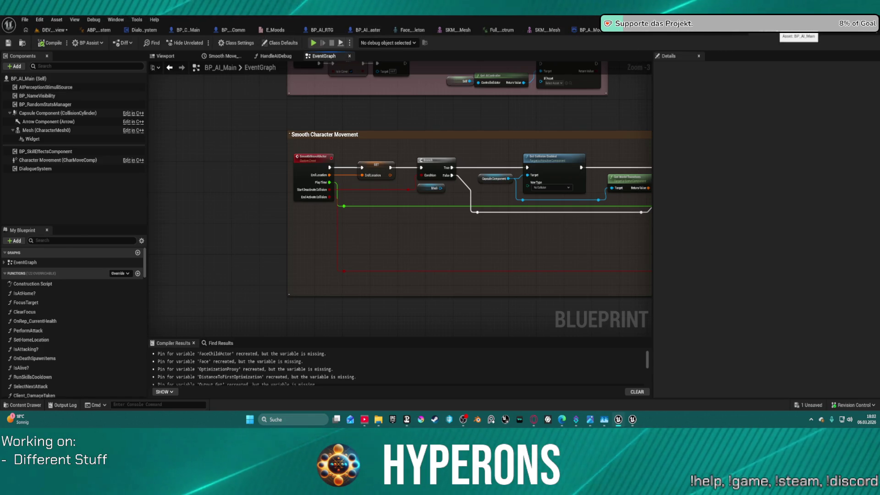
# - Return to the level and select the BP_QuestGiver asset in the Content Drawer
pyautogui.click(789, 33)
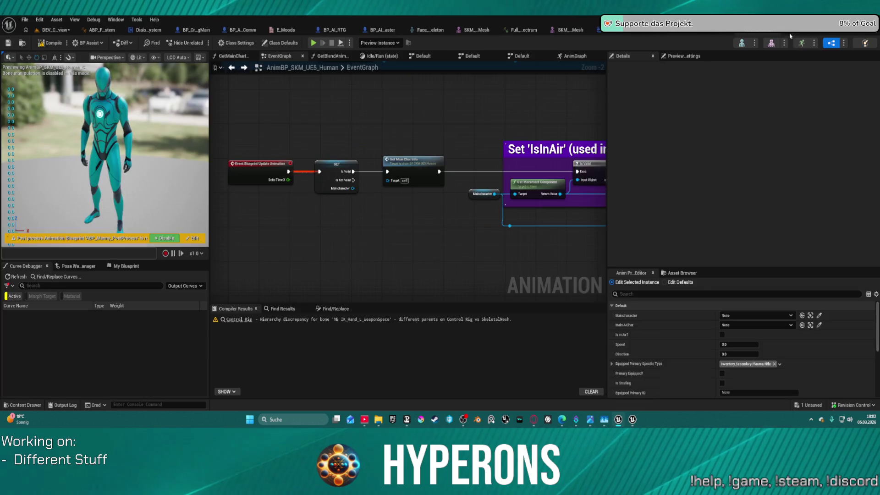
pyautogui.click(48, 31)
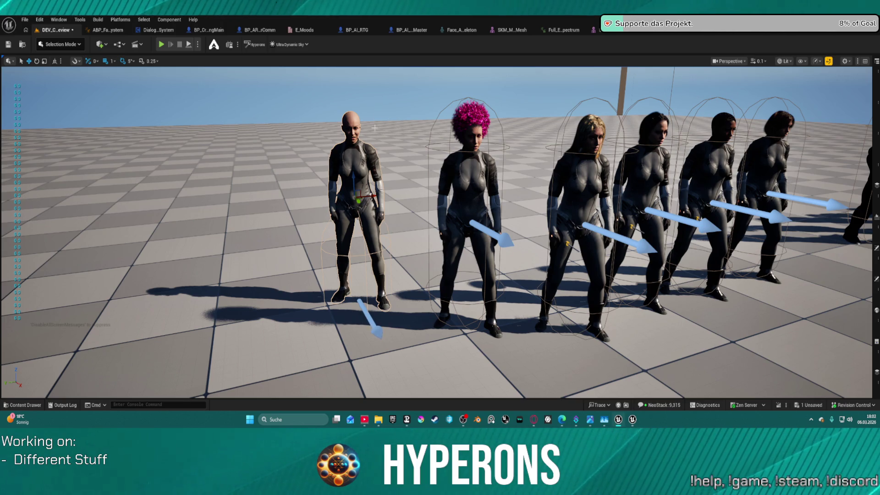
pyautogui.hotkey('ctrl', 'space')
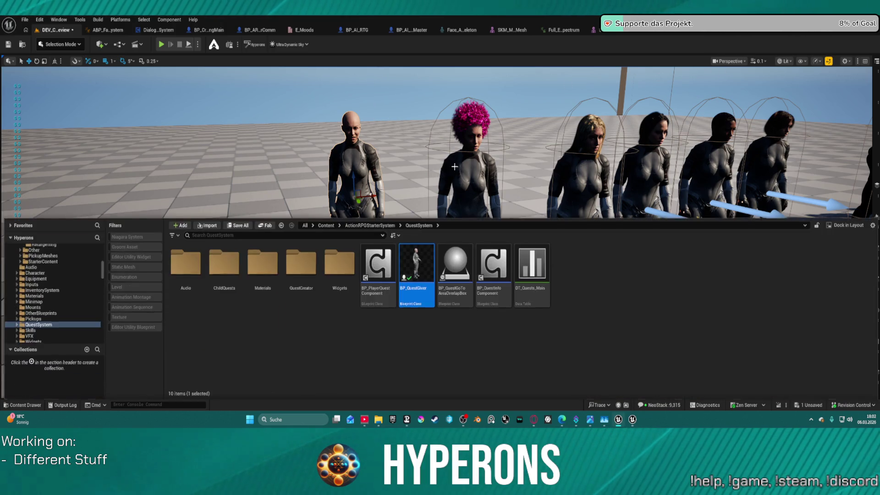
pyautogui.click(416, 266)
# - Open BP_QuestGiver, nudge the CheckAvailability node lower, and pan to the material parameter nodes
pyautogui.doubleClick(416, 266)
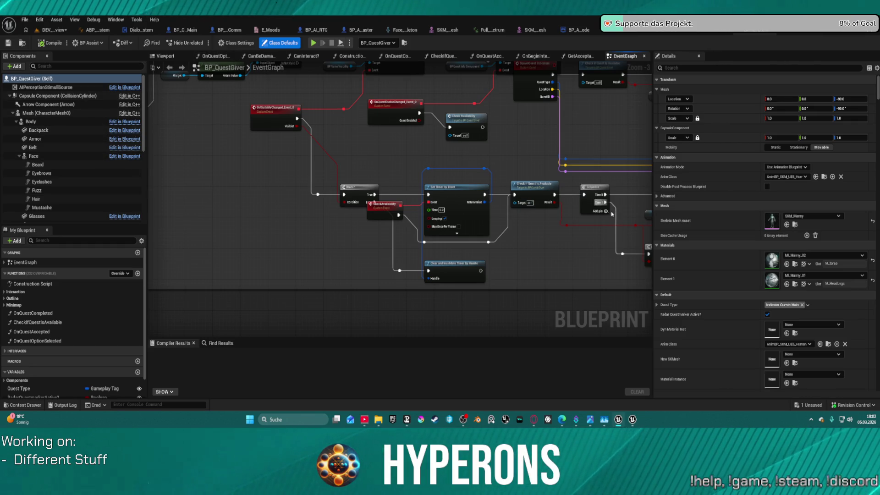
pyautogui.moveTo(381, 216); pyautogui.dragTo(379, 233)
pyautogui.moveTo(463, 163)
pyautogui.mouseDown()
pyautogui.moveTo(283, 237)
pyautogui.moveTo(719, 246)
pyautogui.mouseUp()
pyautogui.moveTo(505, 242)
pyautogui.mouseDown()
pyautogui.moveTo(648, 245)
pyautogui.moveTo(439, 168)
pyautogui.moveTo(166, 193)
pyautogui.moveTo(216, 202)
pyautogui.moveTo(266, 257)
pyautogui.moveTo(360, 276)
pyautogui.mouseUp()
pyautogui.scroll(-1, 306, 116)
pyautogui.scroll(1, 439, 167)
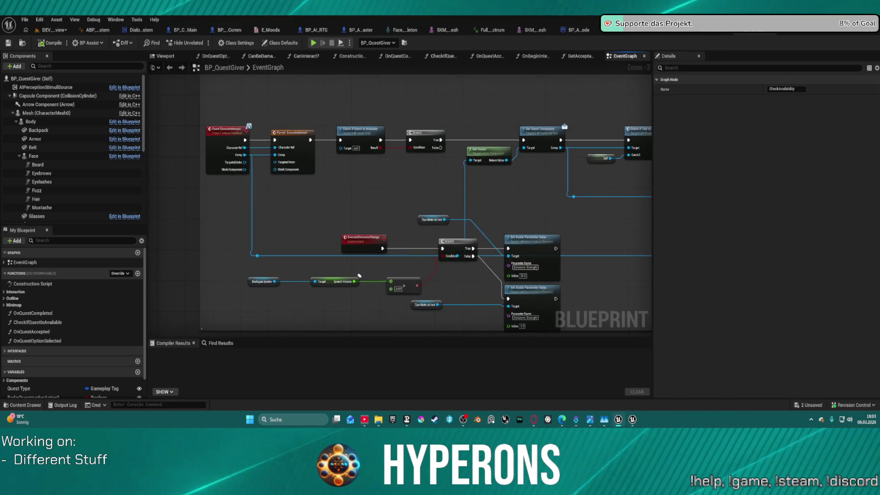
pyautogui.moveTo(490, 145); pyautogui.dragTo(456, 157)
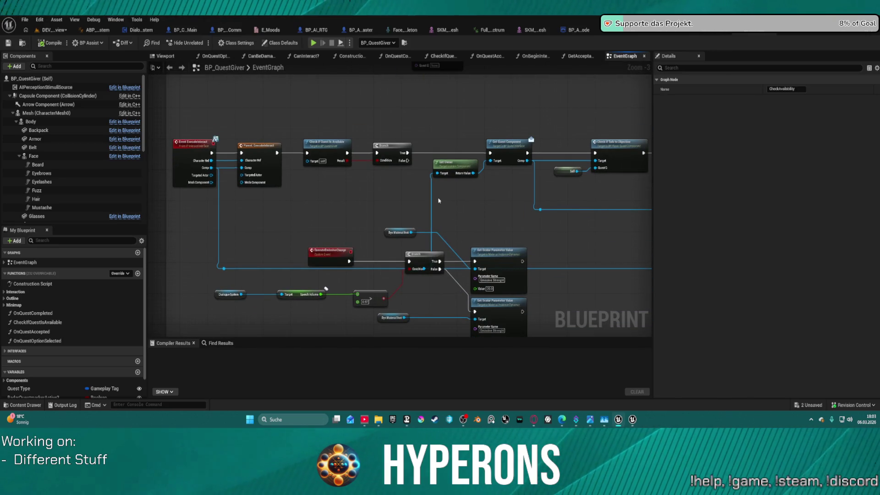
pyautogui.moveTo(482, 212)
pyautogui.mouseDown()
pyautogui.moveTo(425, 197)
pyautogui.moveTo(403, 122)
pyautogui.moveTo(366, 114)
pyautogui.moveTo(457, 216)
pyautogui.moveTo(450, 106)
pyautogui.moveTo(296, 138)
pyautogui.moveTo(185, 94)
pyautogui.moveTo(417, 172)
pyautogui.moveTo(452, 167)
pyautogui.moveTo(471, 194)
pyautogui.moveTo(517, 190)
pyautogui.moveTo(397, 171)
pyautogui.mouseUp()
# - Reposition the Dyn Material Inst getters beside the branch, then go back to the level
pyautogui.moveTo(308, 198)
pyautogui.mouseDown()
pyautogui.moveTo(401, 198)
pyautogui.moveTo(359, 257)
pyautogui.mouseUp()
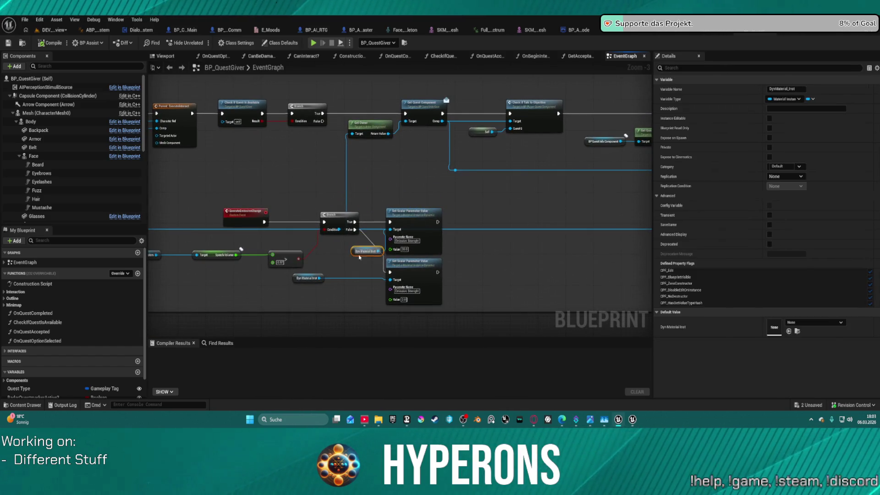
pyautogui.moveTo(310, 281); pyautogui.dragTo(345, 290)
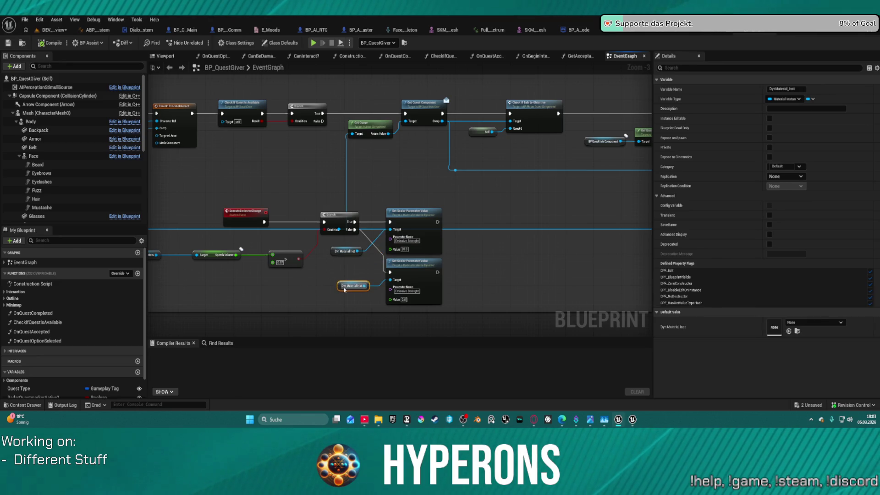
pyautogui.moveTo(331, 255)
pyautogui.mouseDown()
pyautogui.moveTo(344, 246)
pyautogui.moveTo(344, 192)
pyautogui.mouseUp()
pyautogui.click(537, 217)
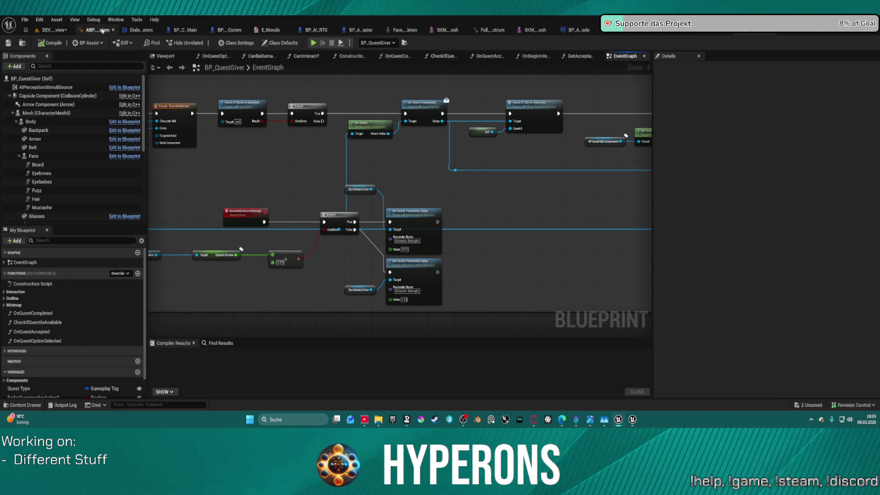
pyautogui.click(61, 32)
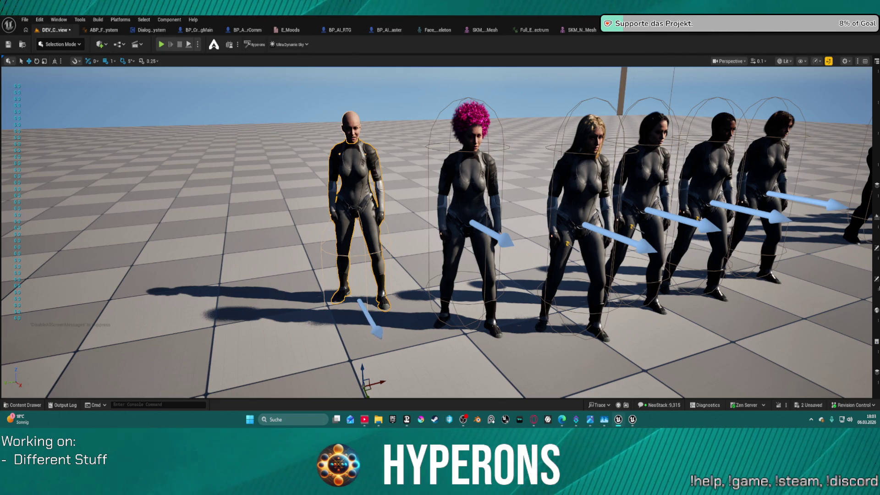
# - Preview the placed quest giver with Visual Data Asset DA_Vis_Terran_F02, then DA_Vis_Terran_F04
pyautogui.click(877, 289)
pyautogui.scroll(-5, 829, 270)
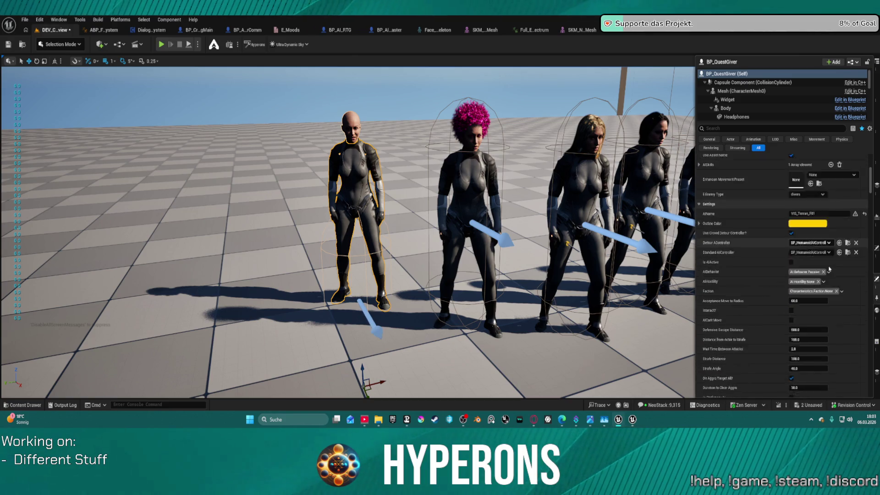
pyautogui.scroll(-10, 829, 270)
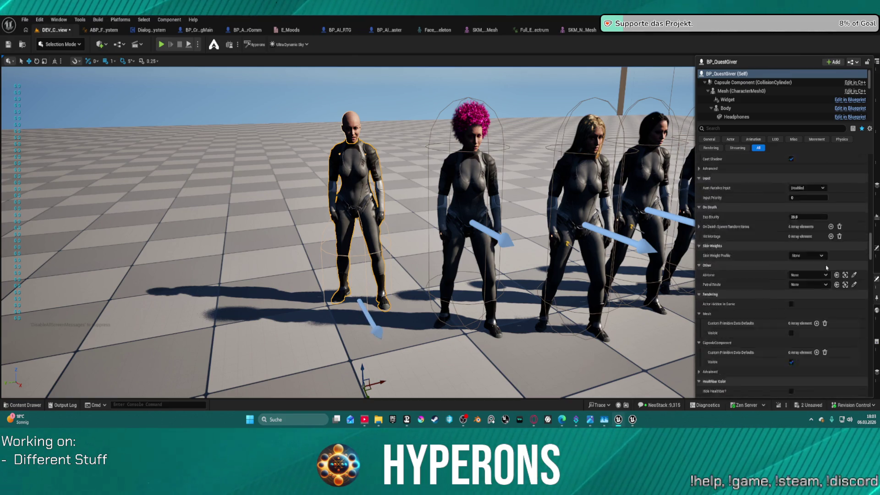
pyautogui.scroll(-10, 827, 268)
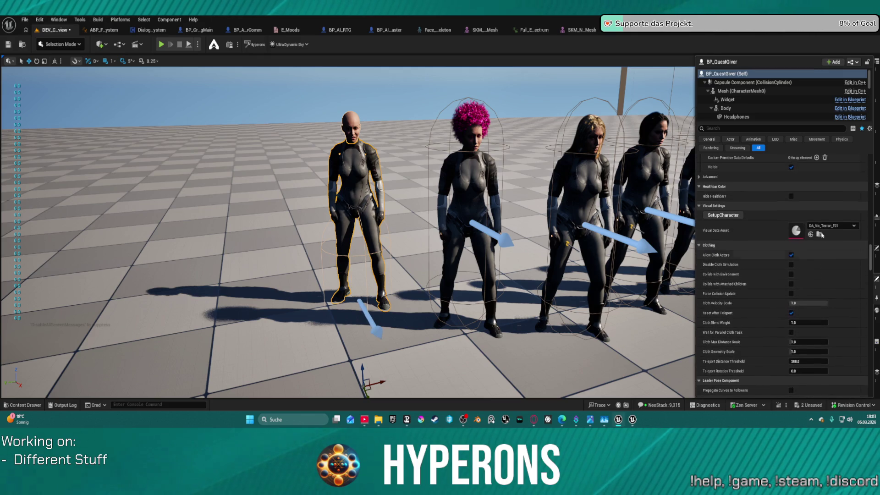
pyautogui.click(823, 226)
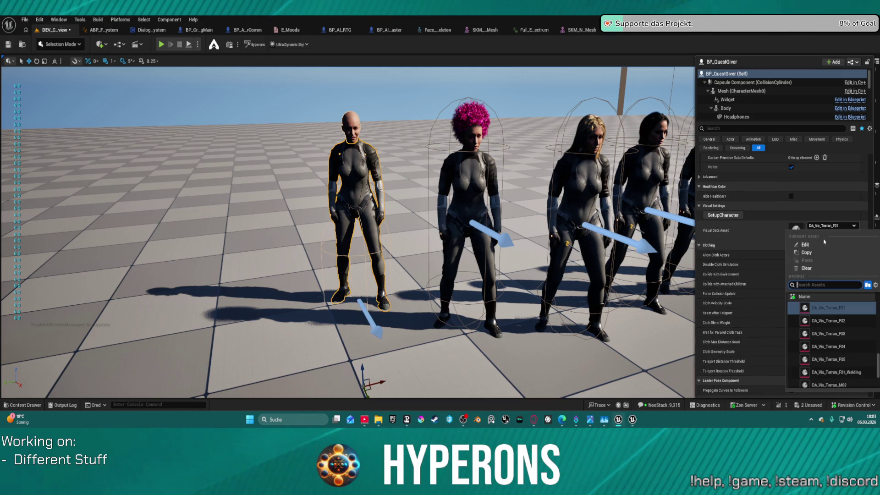
pyautogui.click(840, 322)
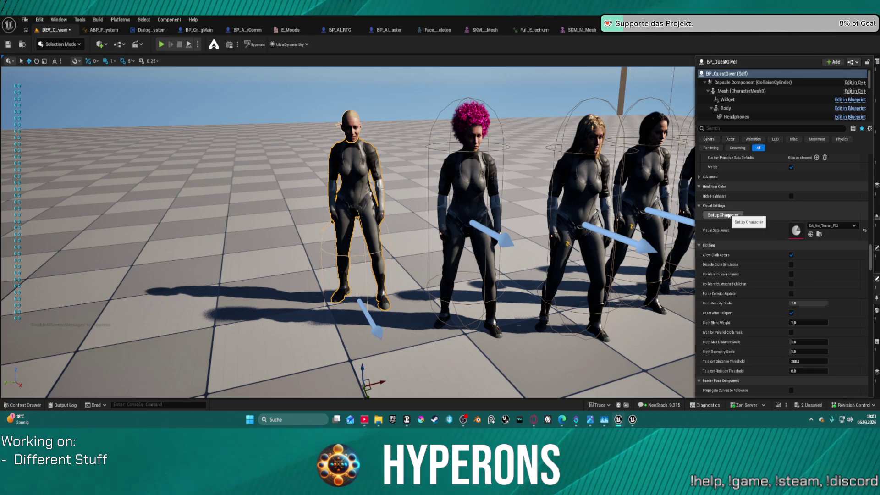
pyautogui.click(832, 225)
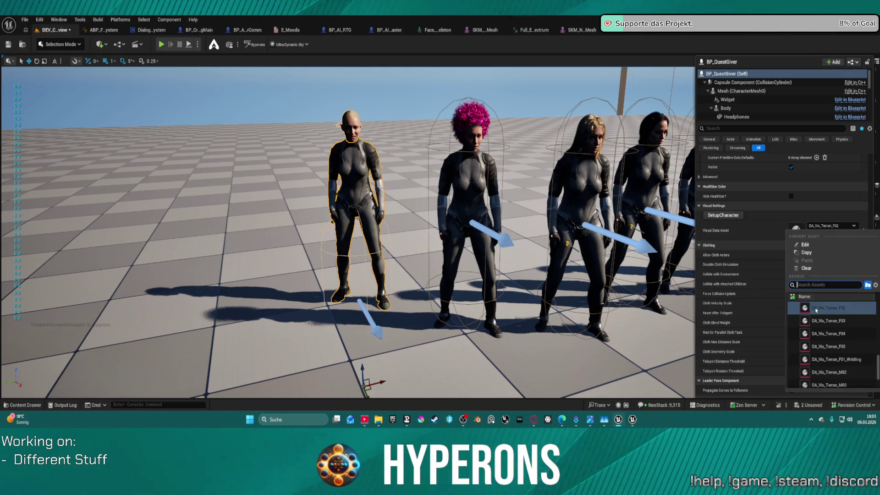
pyautogui.click(821, 337)
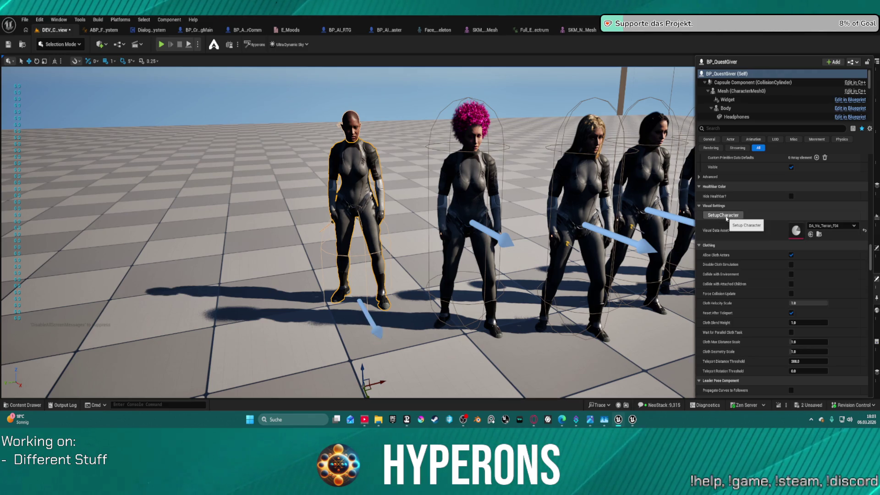
# - Set the Visual Data Asset back to DA_Vis_Terran_F01, save all, and return to BP_QuestGiver
pyautogui.click(832, 226)
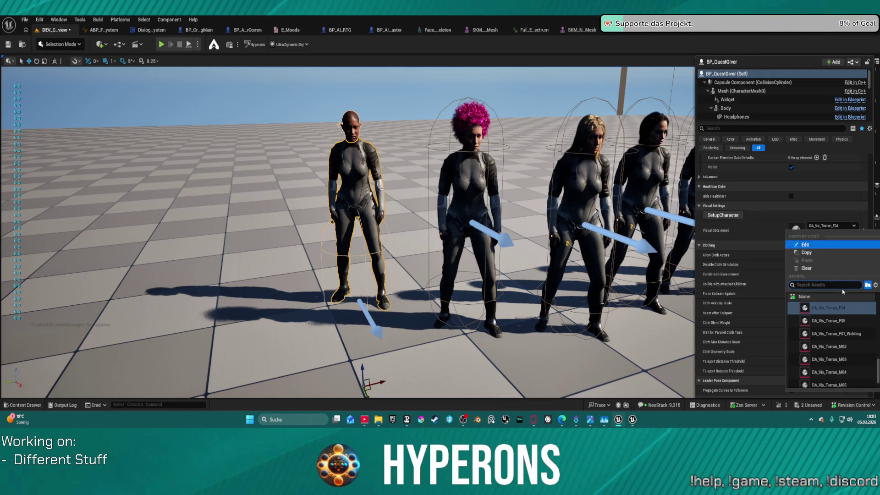
pyautogui.scroll(3, 848, 326)
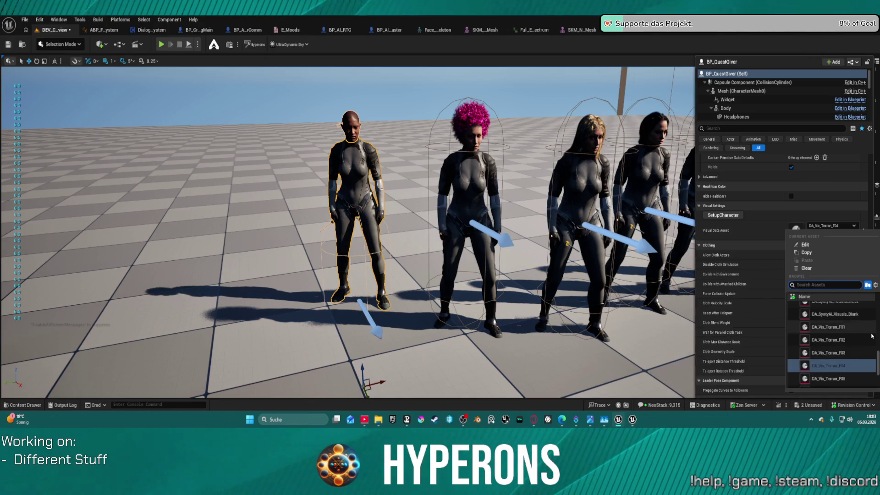
pyautogui.scroll(5, 844, 321)
pyautogui.scroll(3, 853, 316)
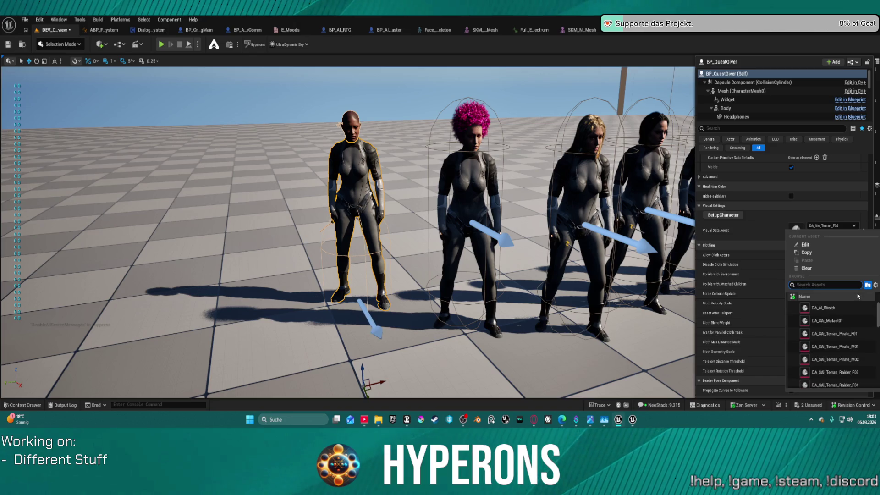
pyautogui.click(824, 224)
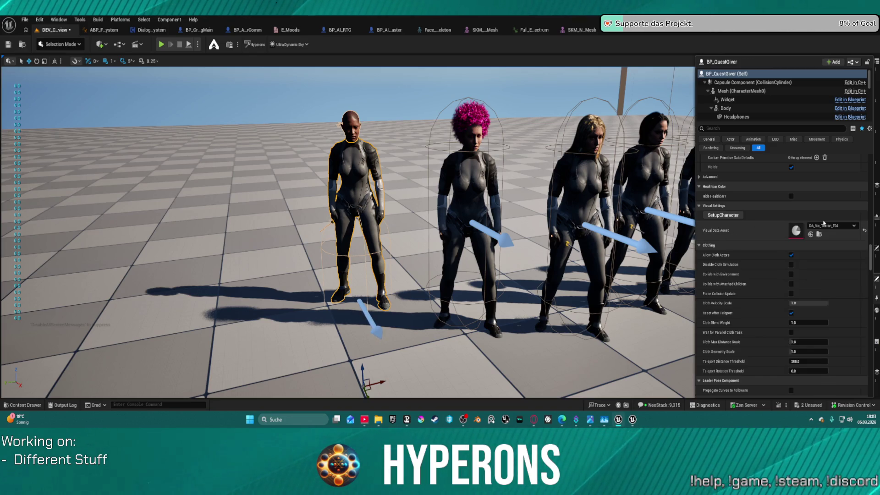
pyautogui.click(826, 225)
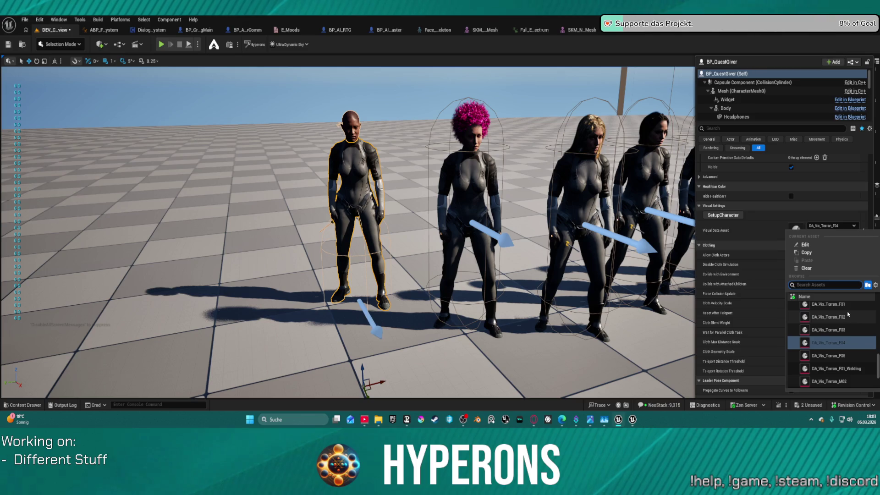
pyautogui.click(839, 328)
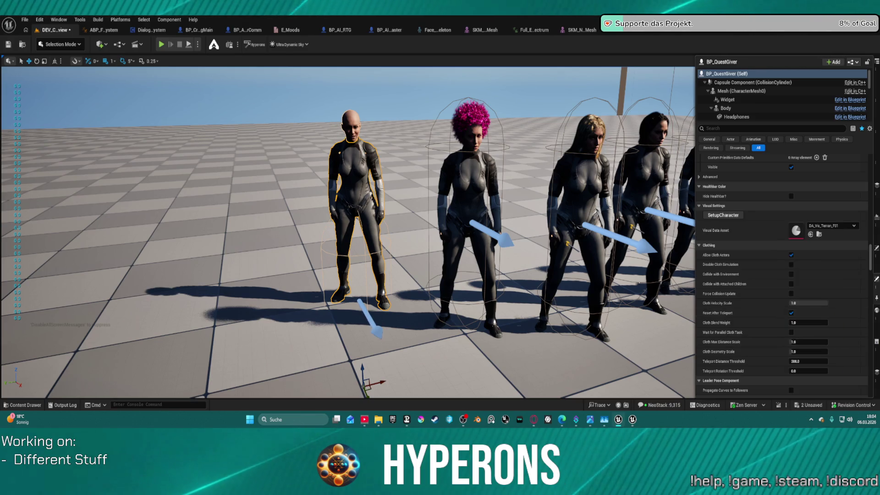
pyautogui.hotkey('ctrl', 's')
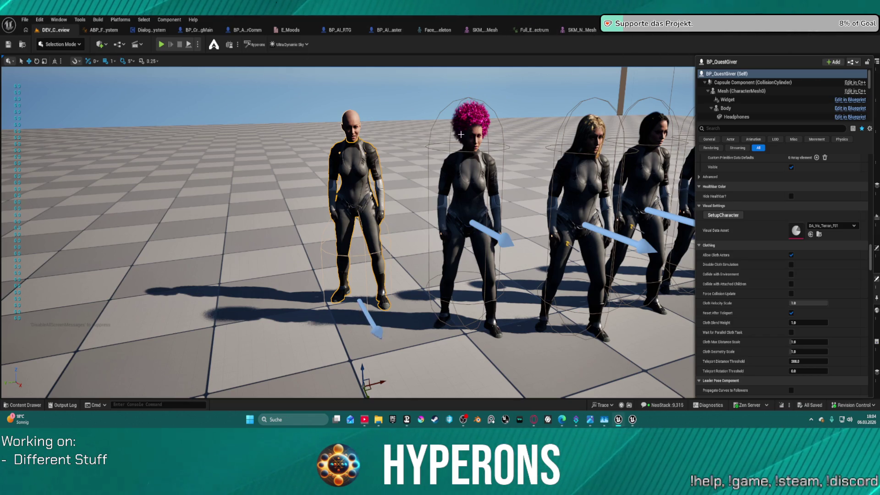
pyautogui.click(822, 32)
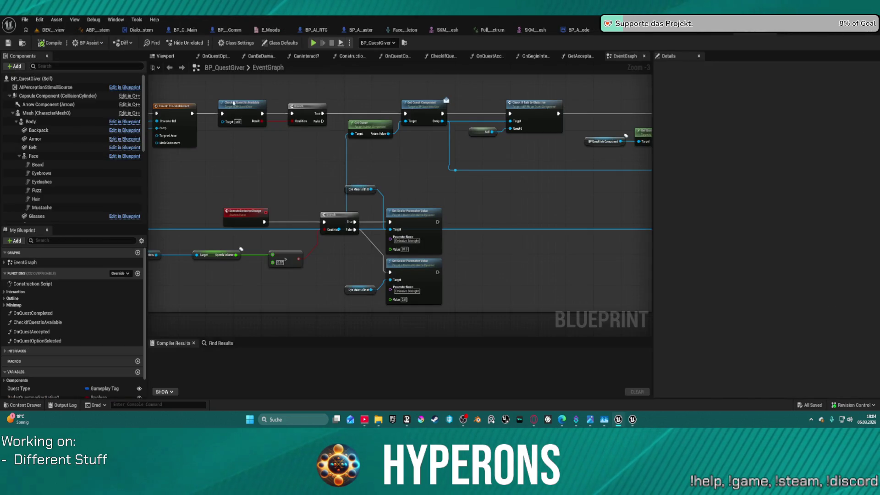
# - Switch to BP_AI_RTG and review its Face component's properties
pyautogui.click(316, 29)
pyautogui.click(33, 147)
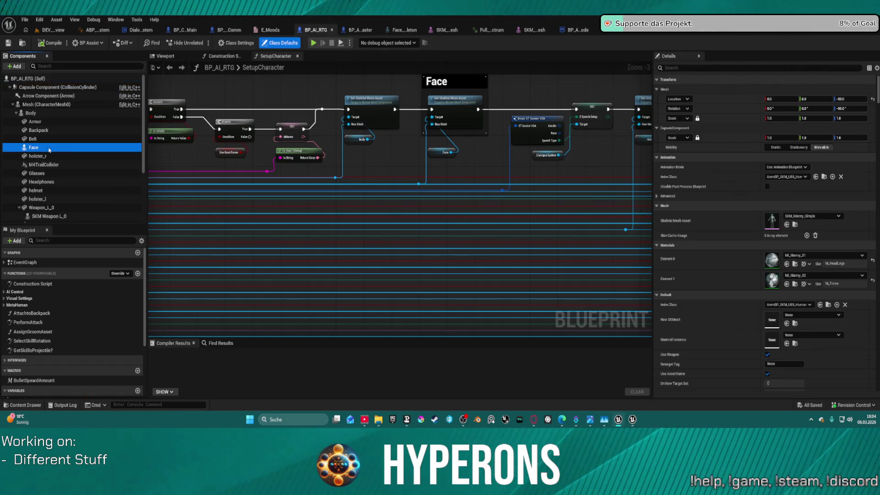
pyautogui.scroll(-5, 714, 195)
pyautogui.scroll(-6, 714, 193)
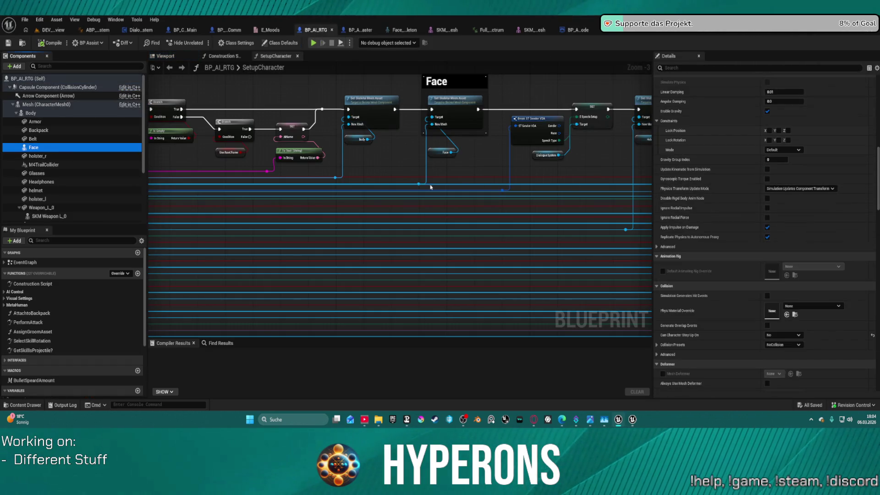
pyautogui.scroll(-3, 79, 143)
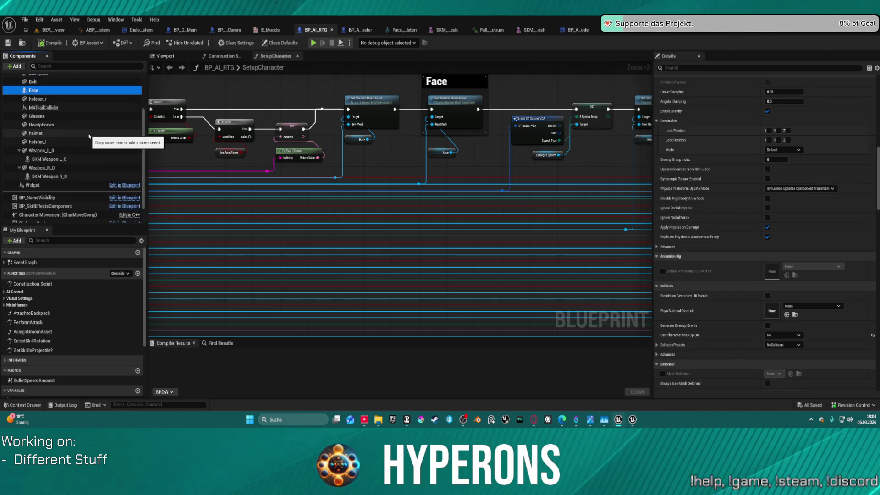
pyautogui.scroll(3, 197, 84)
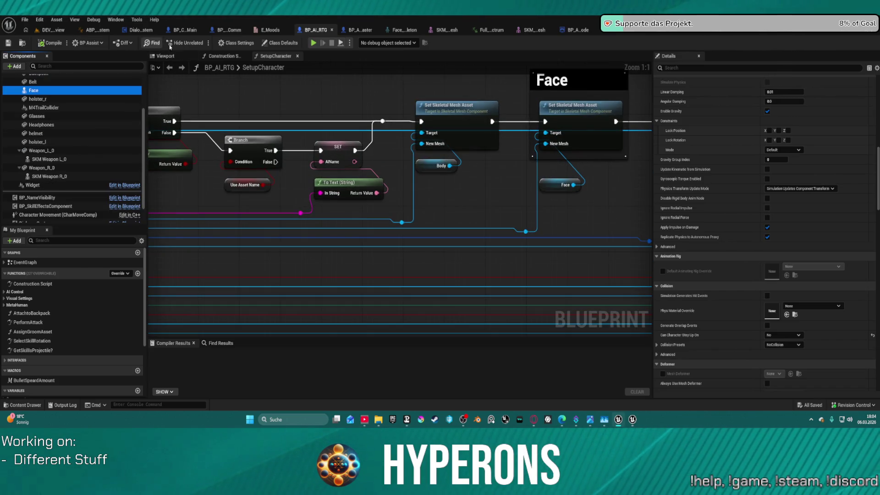
# - Browse the Content Drawer to the Interactors folder under AI_UE5
pyautogui.click(22, 43)
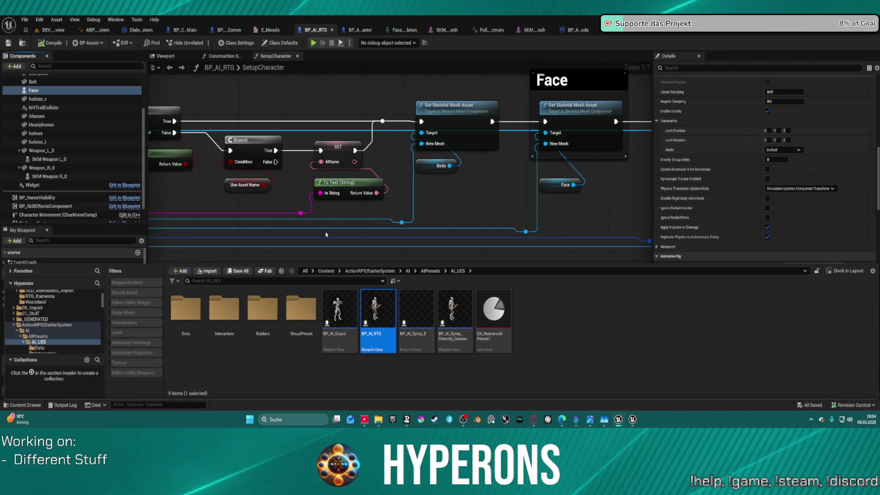
pyautogui.scroll(-3, 77, 344)
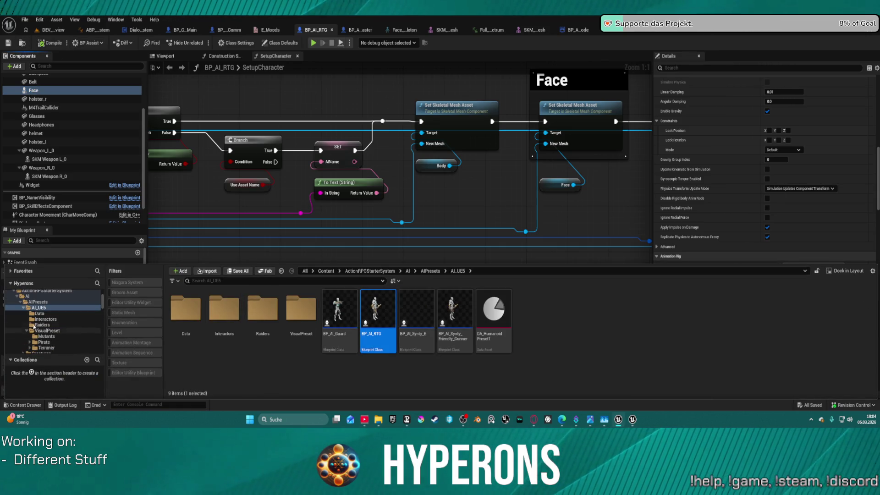
pyautogui.click(43, 320)
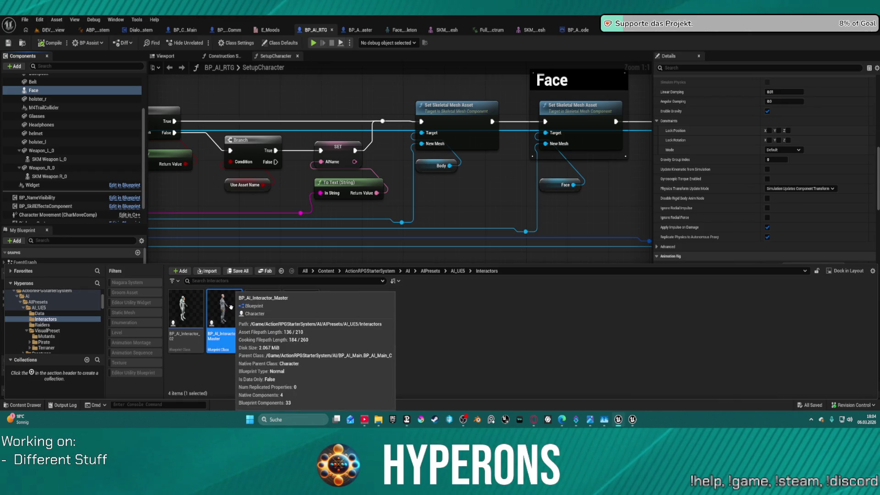
# - Open BP_AI_Interactor_Master and review the Details of its Face and Beard components
pyautogui.doubleClick(224, 311)
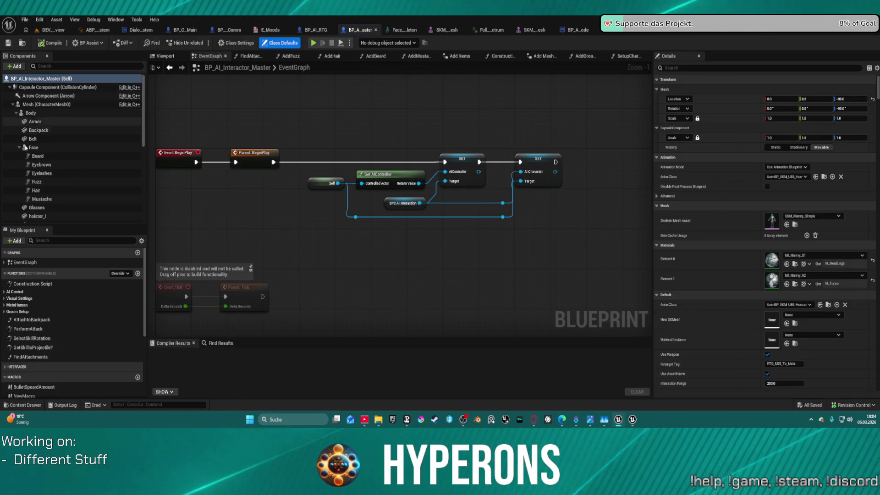
pyautogui.click(68, 147)
pyautogui.scroll(-10, 730, 241)
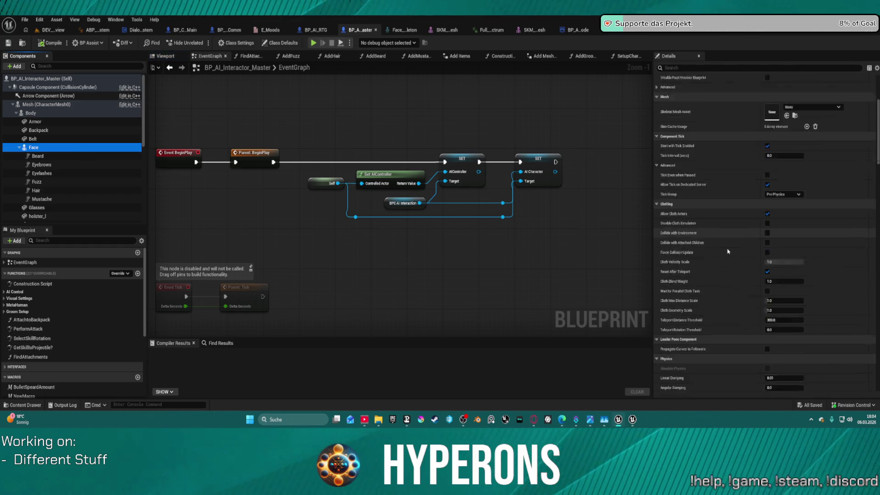
pyautogui.scroll(-12, 729, 241)
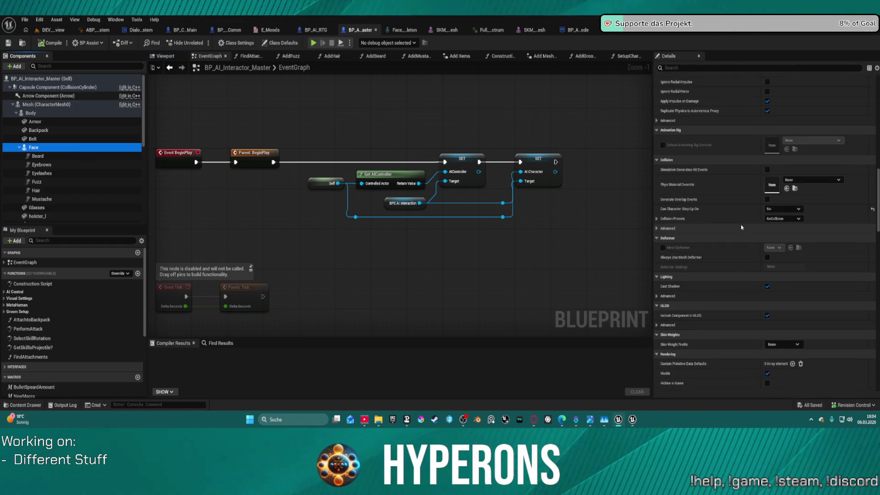
pyautogui.scroll(-1, 757, 209)
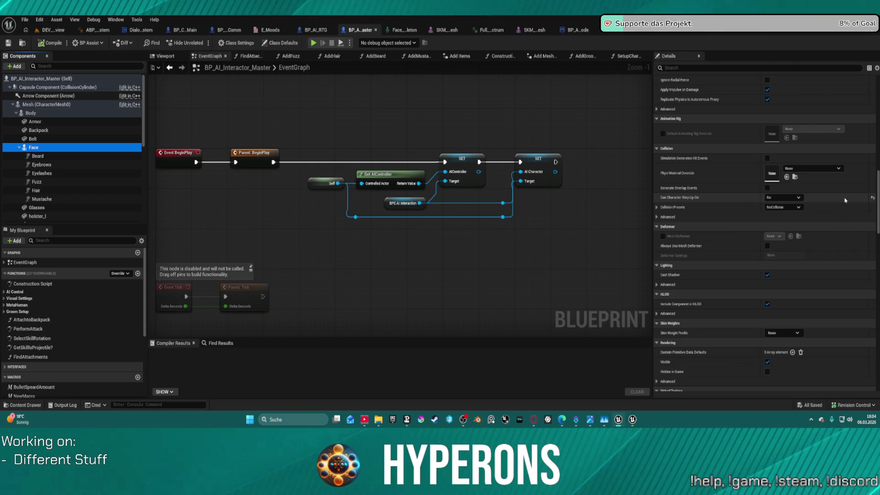
pyautogui.click(41, 156)
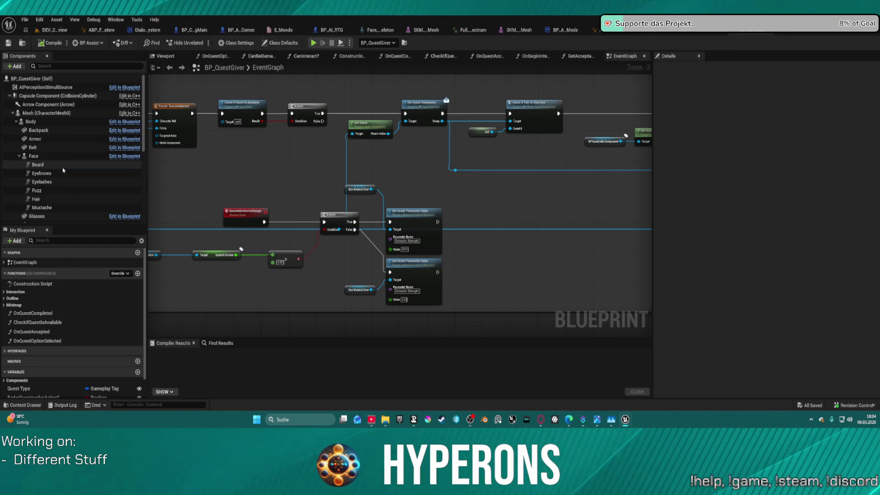
# - Check the quest giver's Beard component, then collapse the Face and Body component trees
pyautogui.click(63, 166)
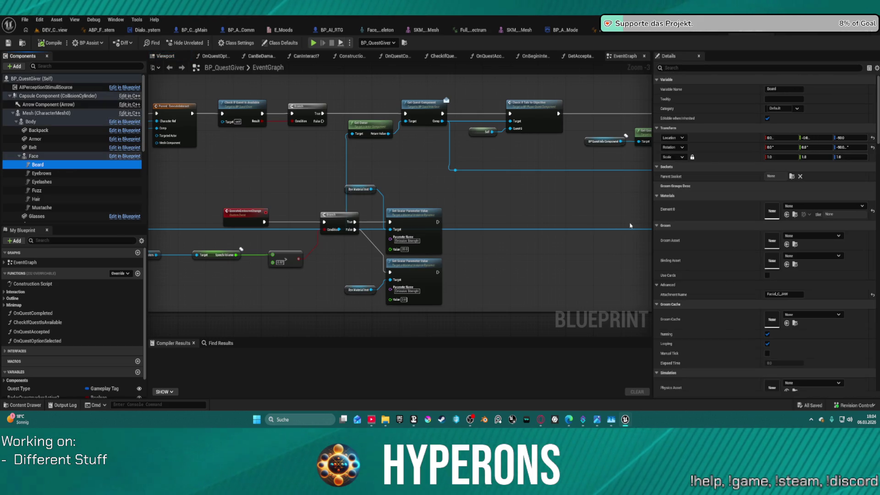
pyautogui.scroll(-2, 630, 225)
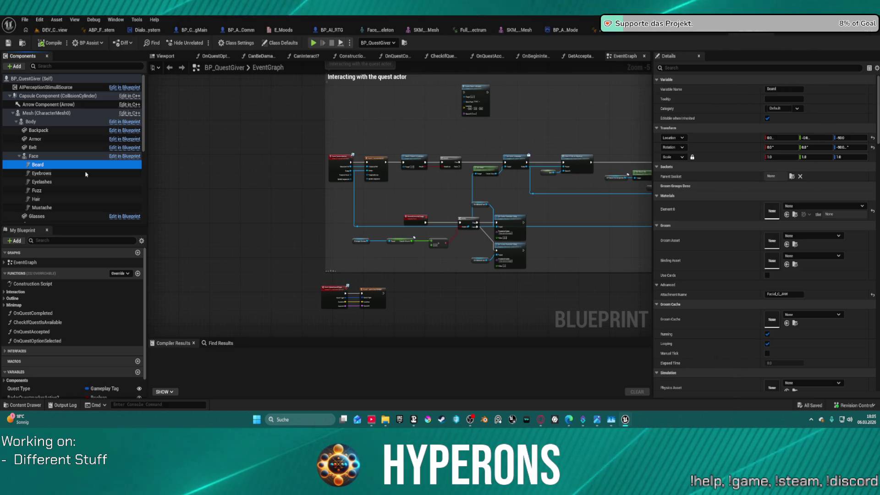
pyautogui.click(20, 157)
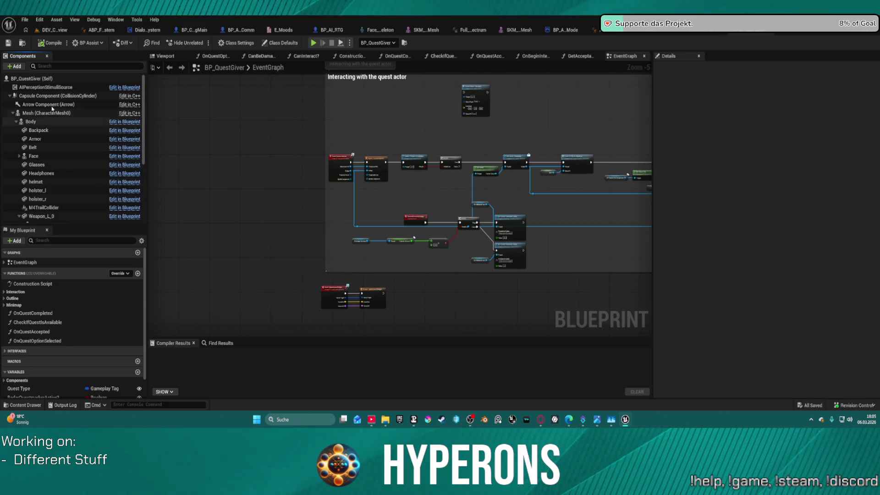
pyautogui.click(17, 122)
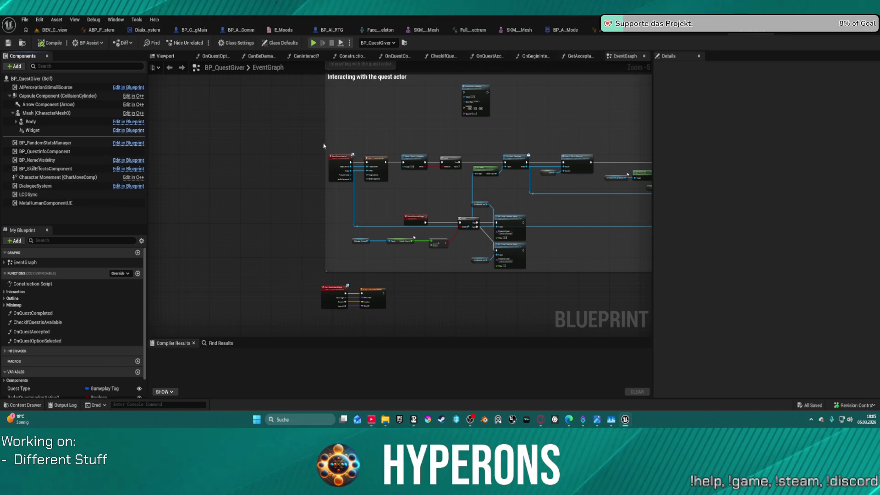
# - Pan the event graph to show the Show quest icon group's nodes
pyautogui.moveTo(323, 146)
pyautogui.mouseDown()
pyautogui.moveTo(328, 264)
pyautogui.moveTo(316, 330)
pyautogui.mouseUp()
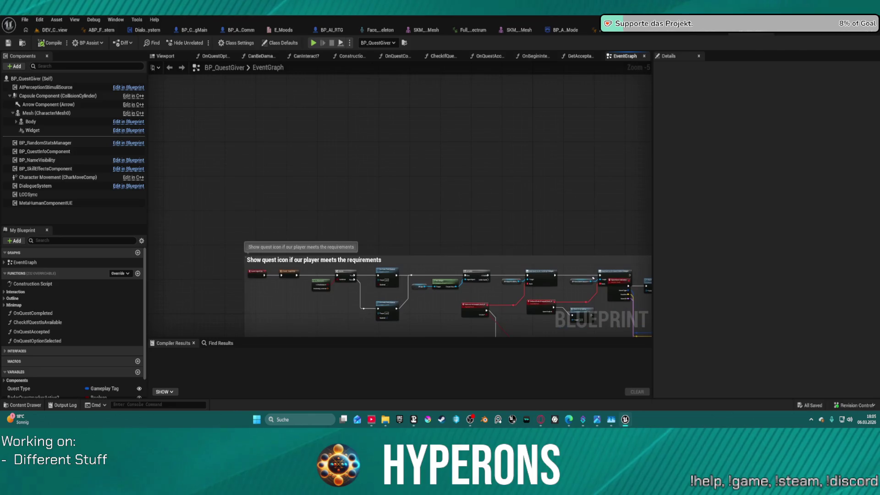
pyautogui.moveTo(394, 326)
pyautogui.mouseDown()
pyautogui.moveTo(393, 243)
pyautogui.moveTo(536, 258)
pyautogui.moveTo(183, 255)
pyautogui.moveTo(152, 167)
pyautogui.mouseUp()
pyautogui.scroll(2, 394, 243)
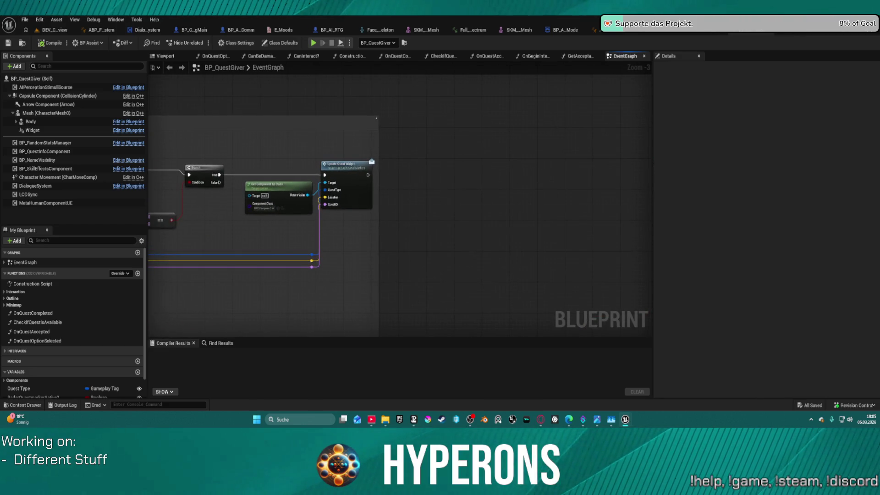
pyautogui.moveTo(192, 262)
pyautogui.mouseDown()
pyautogui.moveTo(306, 185)
pyautogui.moveTo(301, 191)
pyautogui.mouseUp()
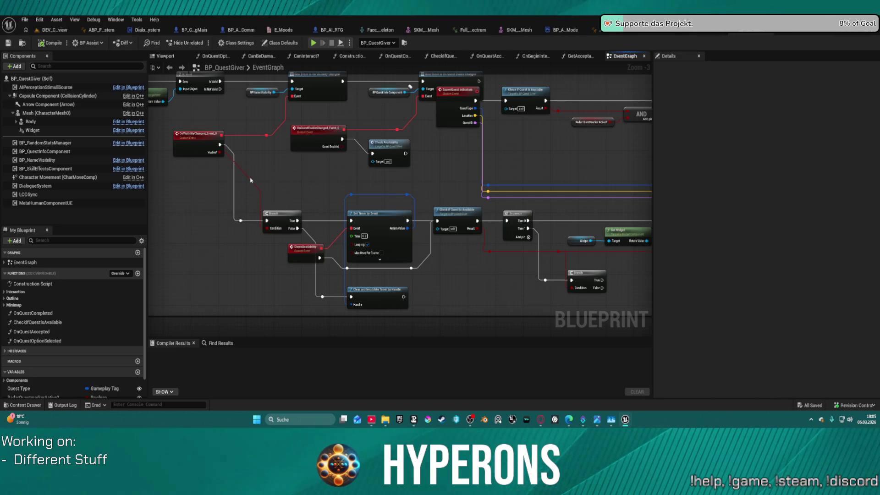
# - Expand Body and Face, select Beard, and scroll to its groom Simulation Settings
pyautogui.click(16, 121)
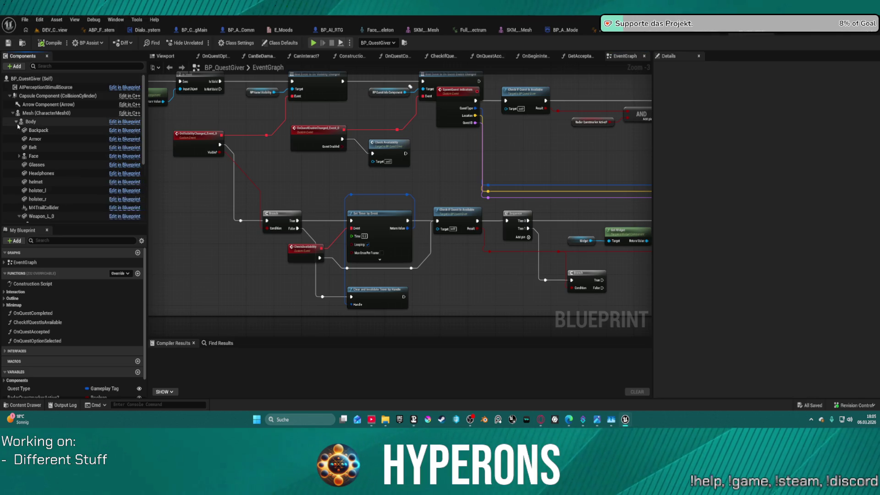
pyautogui.click(25, 156)
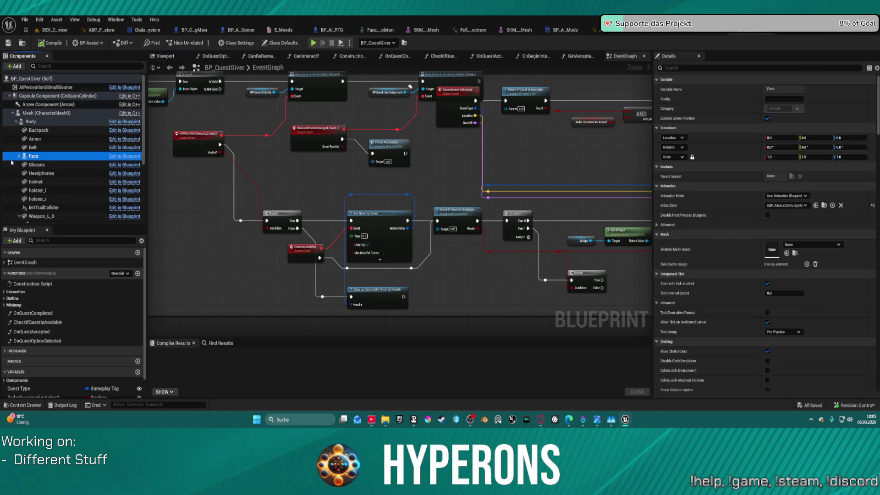
pyautogui.click(19, 156)
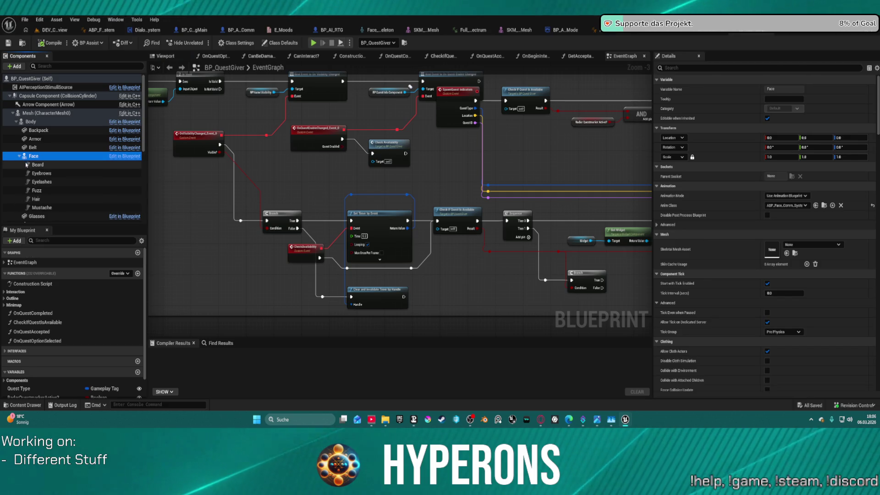
pyautogui.click(27, 164)
pyautogui.scroll(-9, 619, 284)
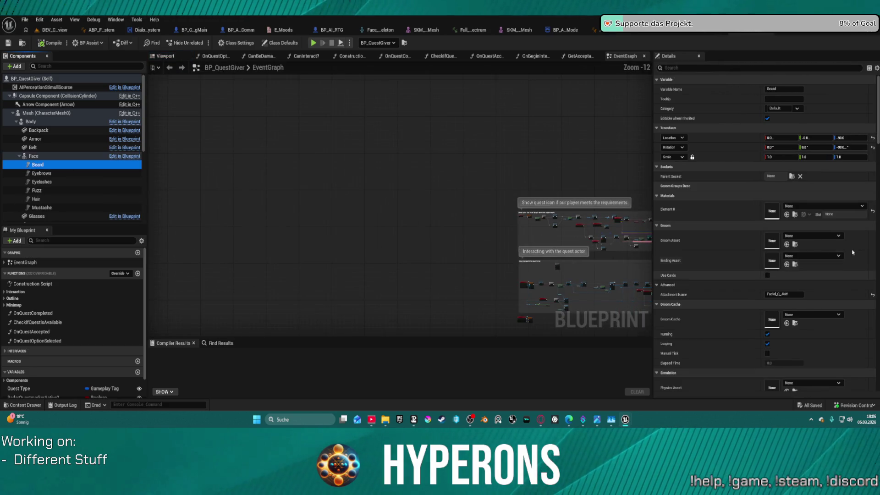
pyautogui.scroll(-8, 848, 253)
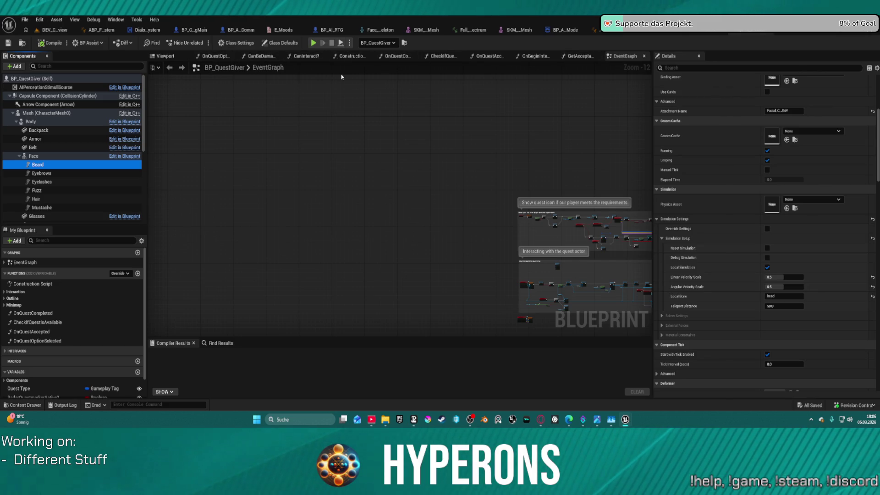
# - Glance at the Construction Script, then return to the EventGraph along the BeginPlay logic
pyautogui.click(349, 56)
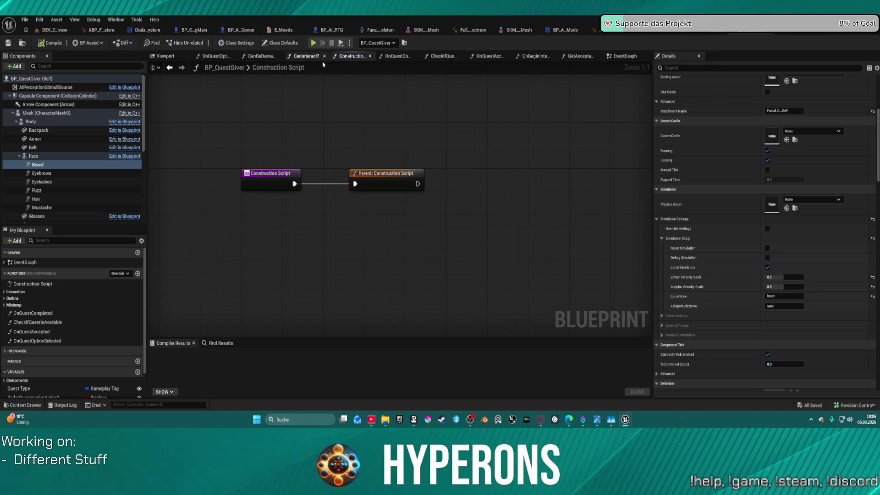
pyautogui.click(623, 57)
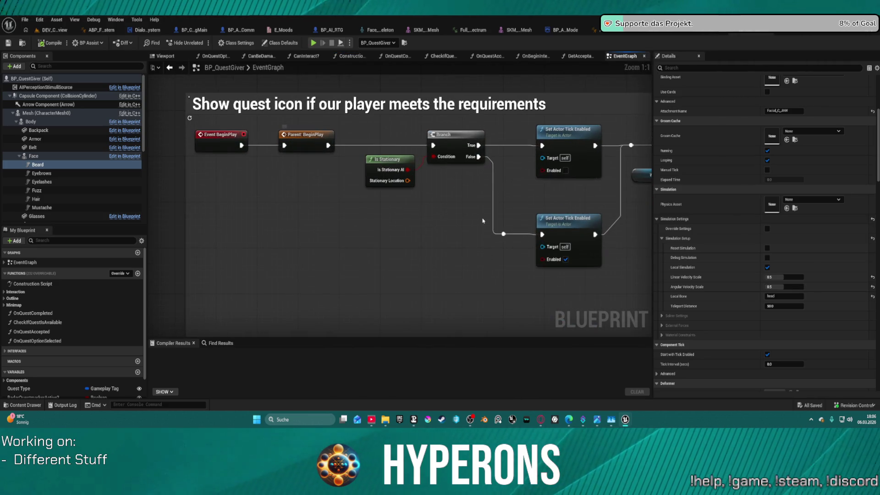
pyautogui.moveTo(524, 204)
pyautogui.mouseDown()
pyautogui.moveTo(288, 184)
pyautogui.moveTo(216, 152)
pyautogui.moveTo(166, 158)
pyautogui.mouseUp()
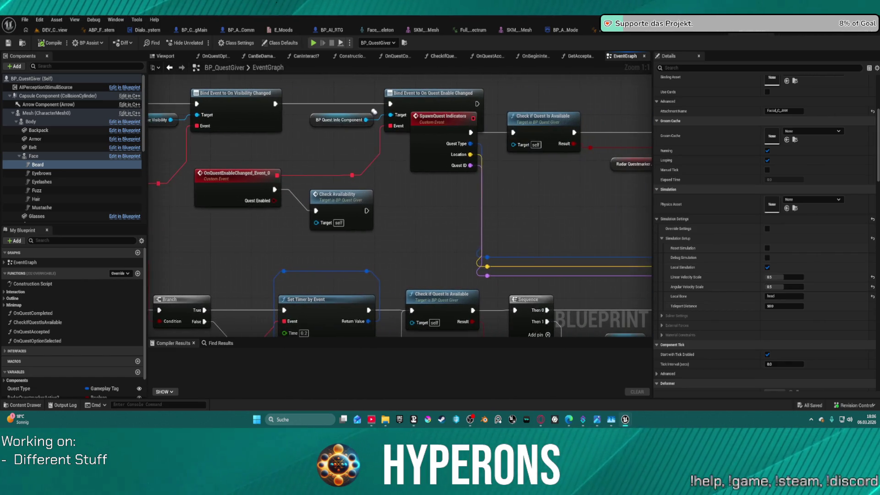
pyautogui.scroll(-2, 165, 159)
pyautogui.scroll(-9, 299, 124)
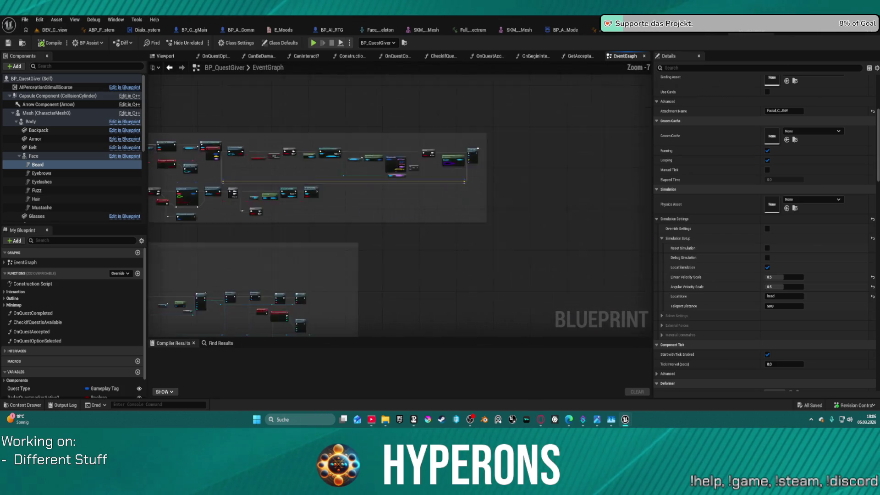
pyautogui.scroll(2, 431, 156)
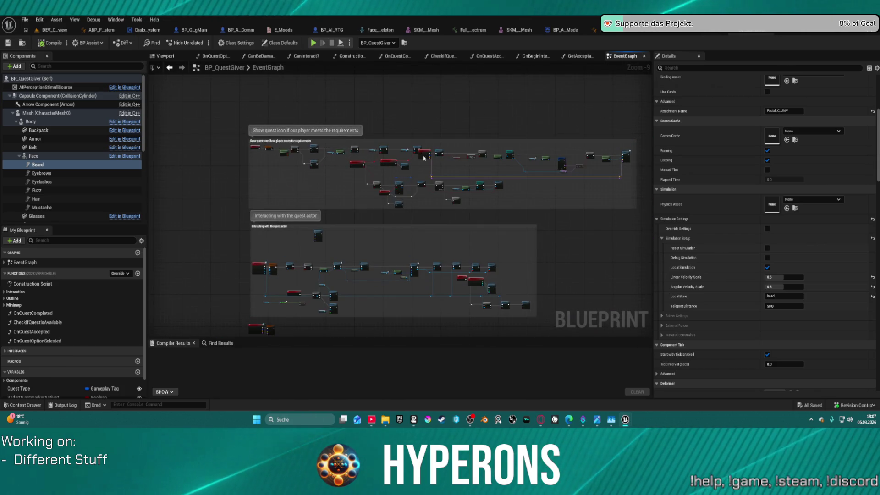
# - Move the SpawnQuestIndicators event node up and left, then view the Is Stationary branch
pyautogui.moveTo(431, 156)
pyautogui.mouseDown()
pyautogui.moveTo(465, 156)
pyautogui.moveTo(578, 188)
pyautogui.moveTo(548, 194)
pyautogui.mouseUp()
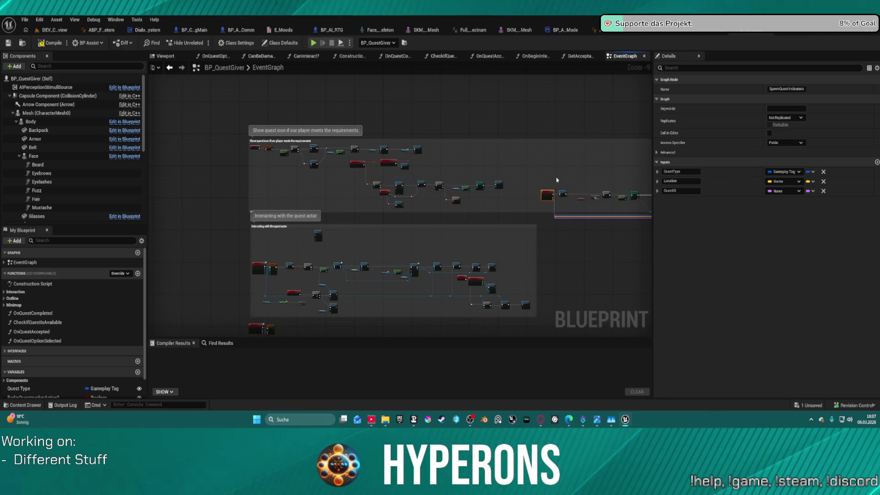
pyautogui.moveTo(546, 191); pyautogui.dragTo(520, 147)
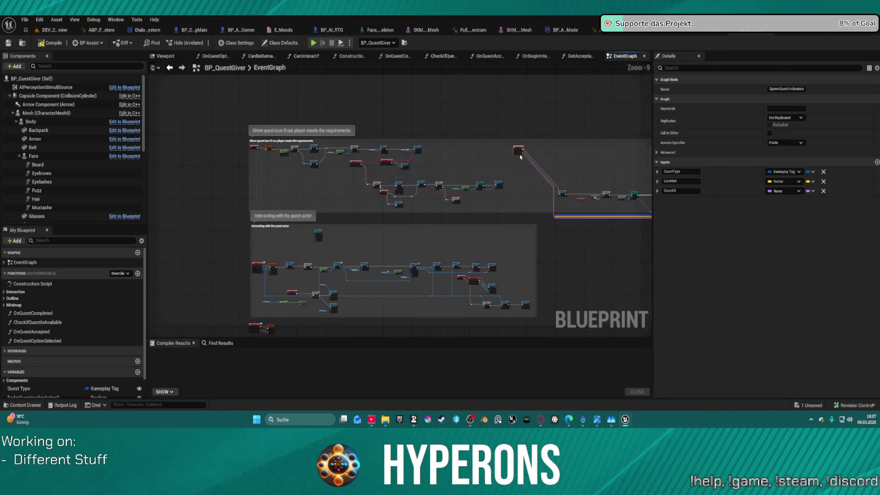
pyautogui.click(527, 197)
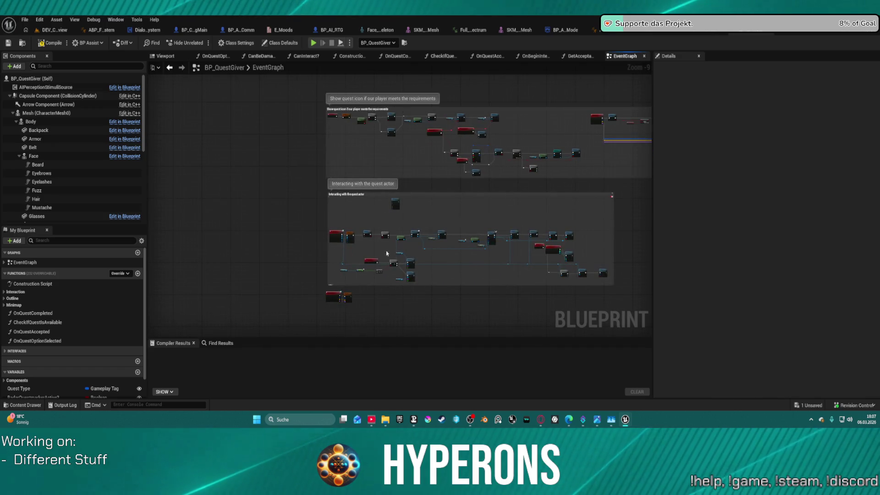
pyautogui.scroll(3, 332, 287)
pyautogui.scroll(4, 332, 287)
pyautogui.moveTo(338, 250)
pyautogui.mouseDown()
pyautogui.moveTo(305, 177)
pyautogui.moveTo(248, 226)
pyautogui.moveTo(259, 319)
pyautogui.moveTo(282, 337)
pyautogui.moveTo(294, 337)
pyautogui.moveTo(290, 303)
pyautogui.mouseUp()
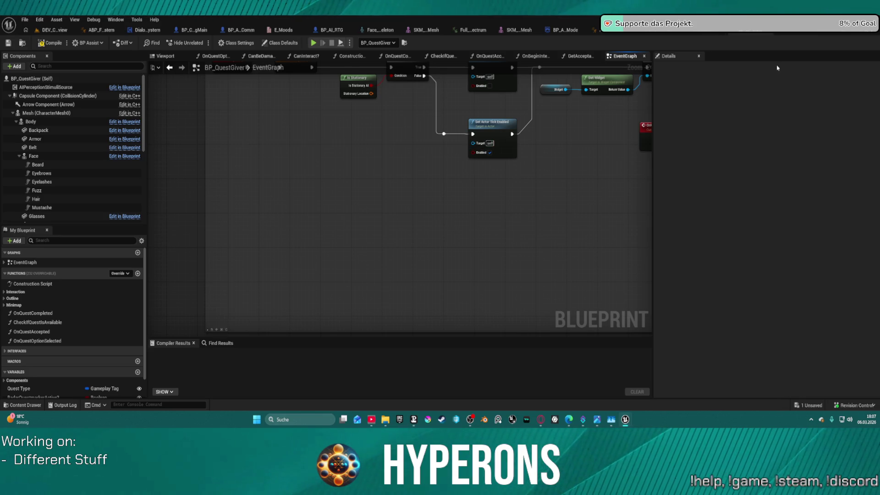
# - In Class Settings, change the parent class to BP_AI_Interactor_Master and confirm the reparent
pyautogui.click(233, 43)
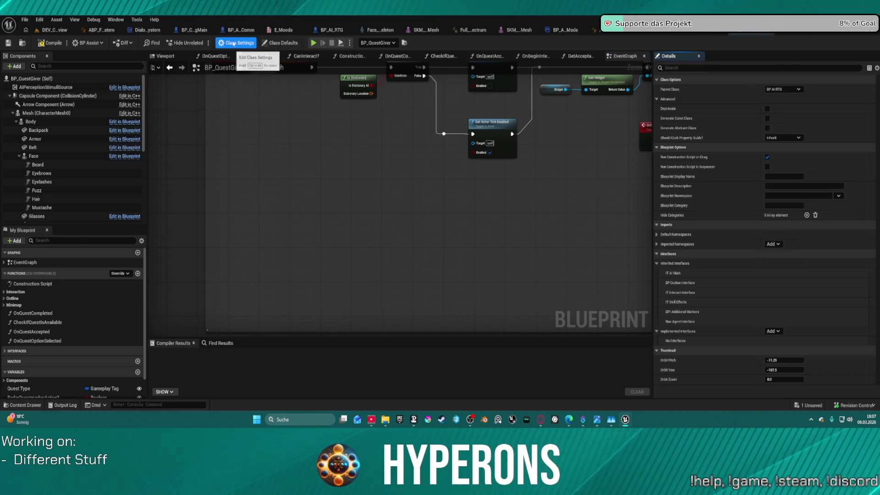
pyautogui.click(785, 90)
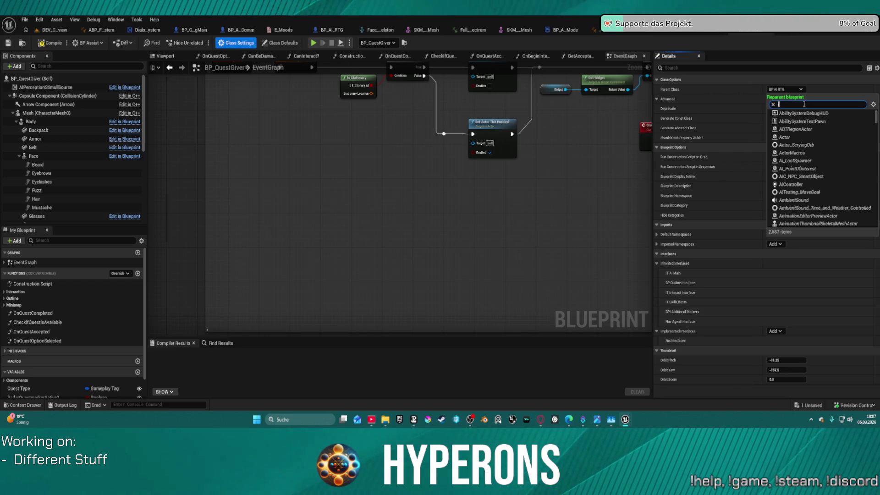
pyautogui.write('interac')
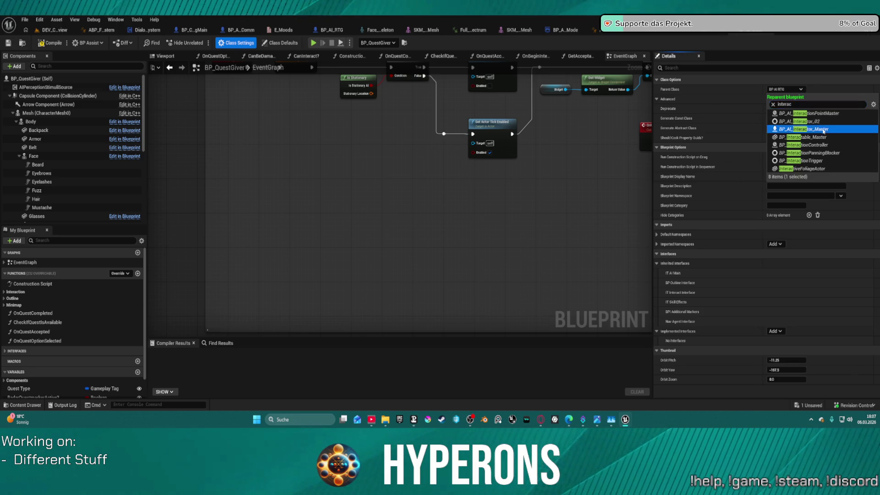
pyautogui.click(824, 130)
pyautogui.click(480, 231)
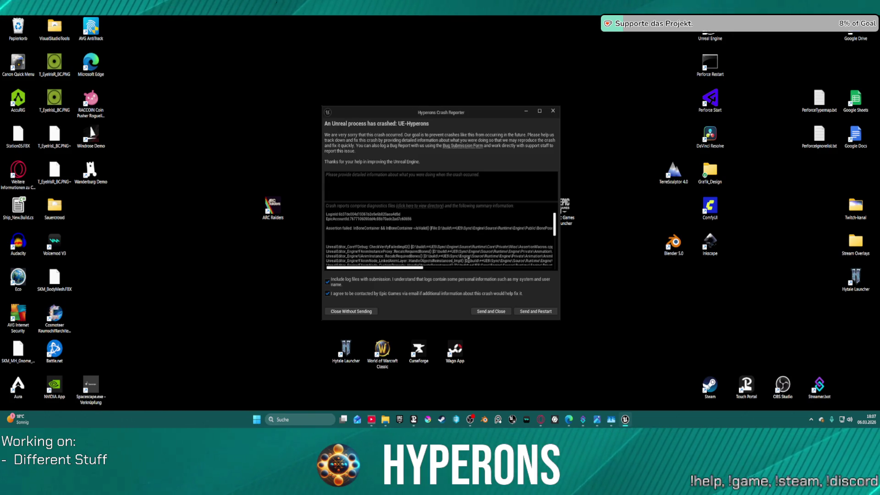
# - Review the crash summary and send the report with Send and Restart
pyautogui.click(470, 269)
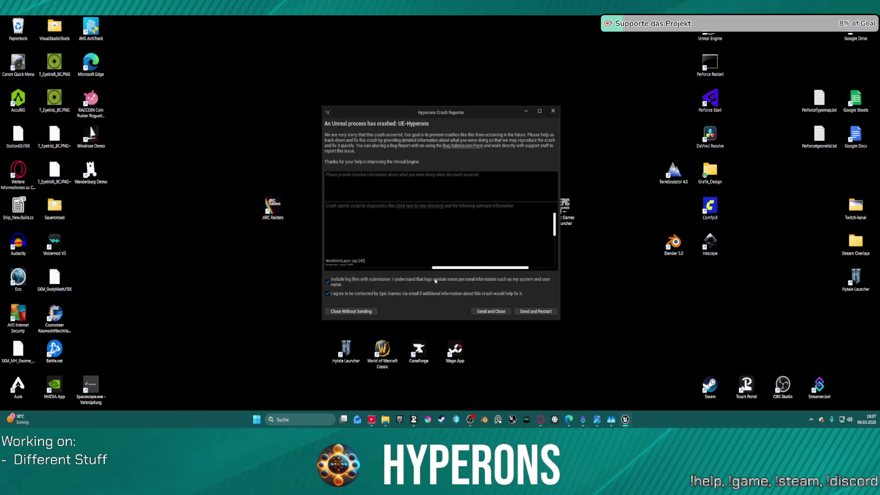
pyautogui.moveTo(444, 270); pyautogui.dragTo(374, 275)
pyautogui.moveTo(375, 274); pyautogui.dragTo(377, 274)
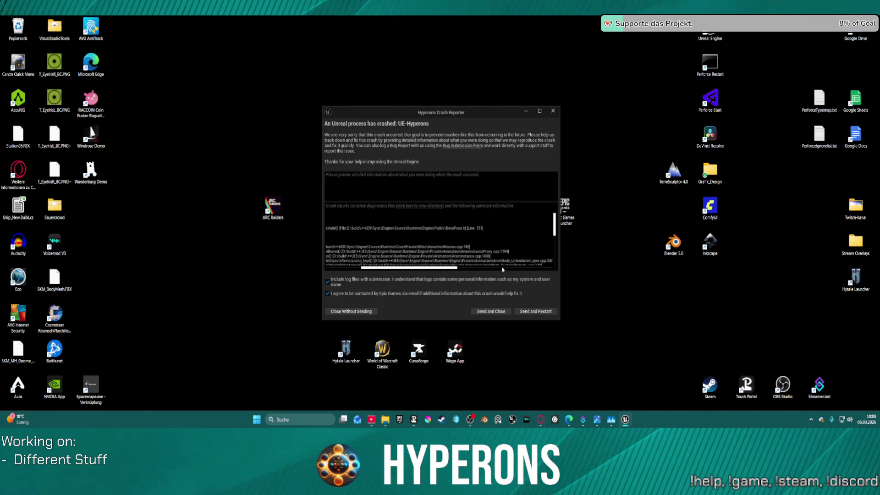
pyautogui.click(491, 314)
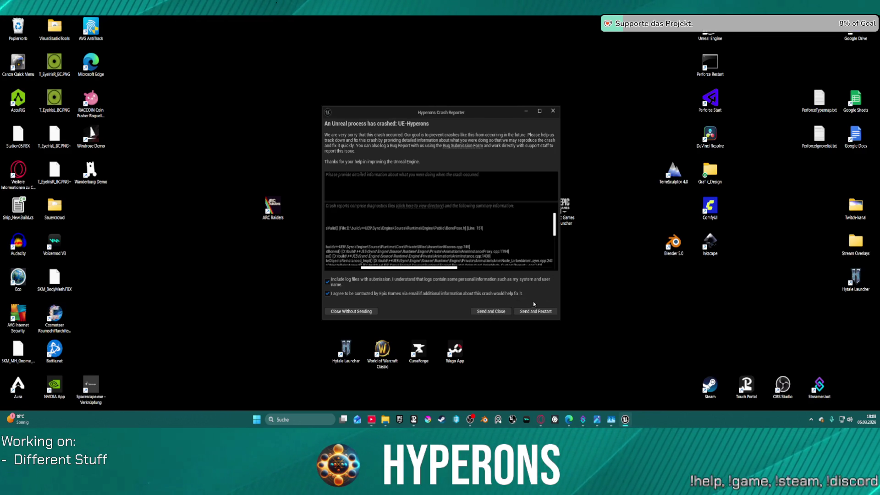
pyautogui.click(524, 312)
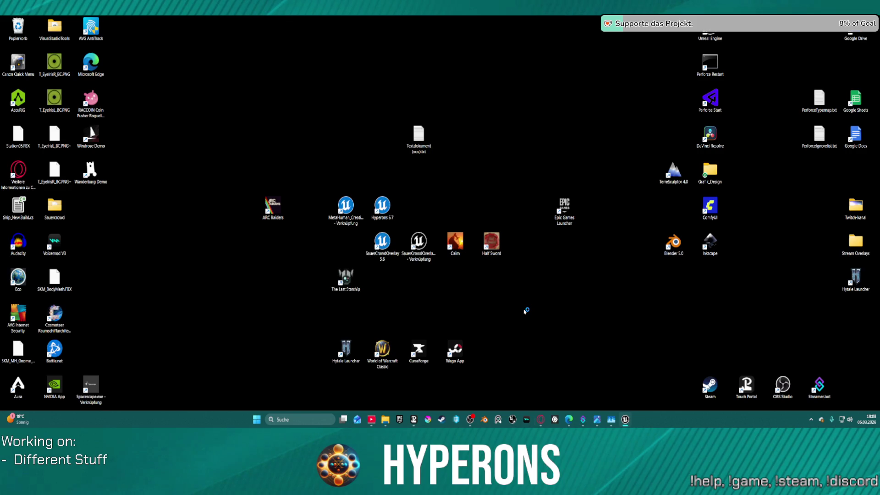